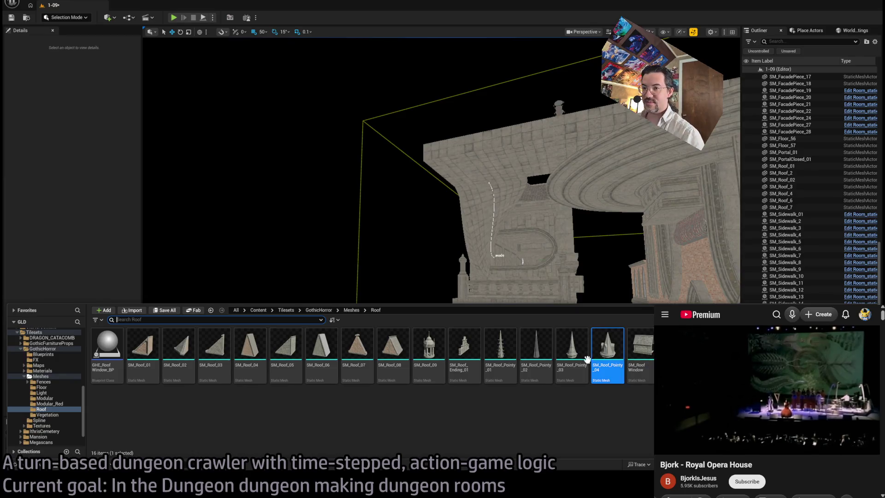
- Place SM_Roof_05 on the small building, deleting the wrongly placed roof piece
click(187, 355)
mouse_move(423, 338)
mouse_down()
mouse_move(415, 348)
mouse_move(372, 286)
mouse_move(439, 351)
mouse_up()
key(Delete)
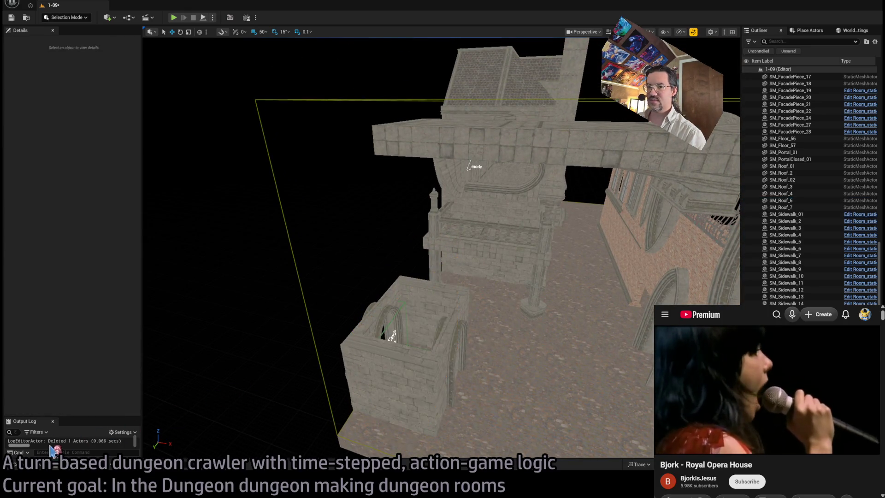
click(55, 451)
mouse_move(293, 367)
mouse_down()
mouse_move(403, 322)
mouse_move(389, 291)
mouse_move(422, 346)
mouse_up()
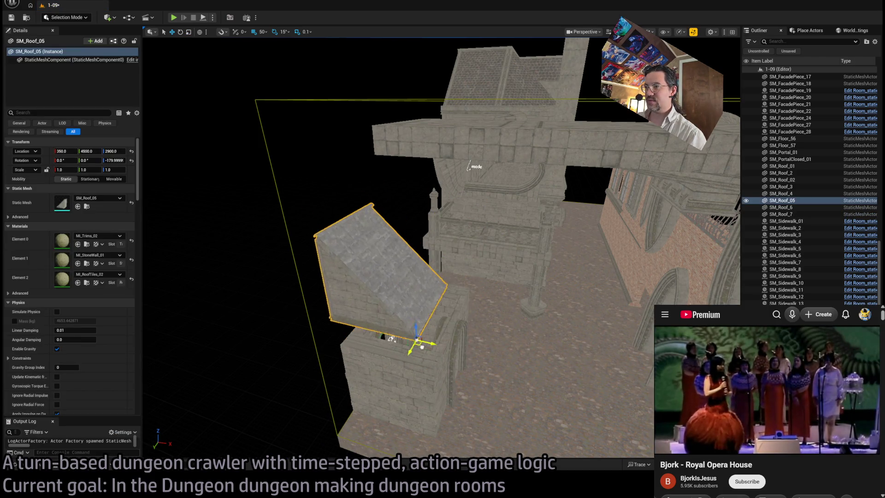
- Widen the roof to 1.5 along Y so it caps the building
mouse_move(469, 166)
mouse_down()
mouse_move(341, 284)
mouse_move(415, 228)
mouse_move(412, 325)
mouse_move(405, 320)
mouse_move(415, 421)
mouse_move(363, 320)
mouse_up()
drag(286, 322, 313, 323)
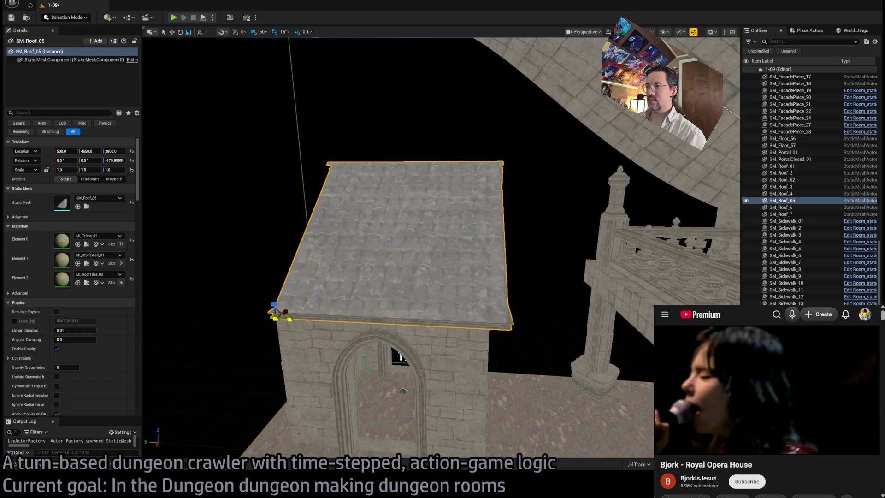
mouse_move(403, 392)
mouse_down()
mouse_move(353, 338)
mouse_move(335, 377)
mouse_move(149, 393)
mouse_up()
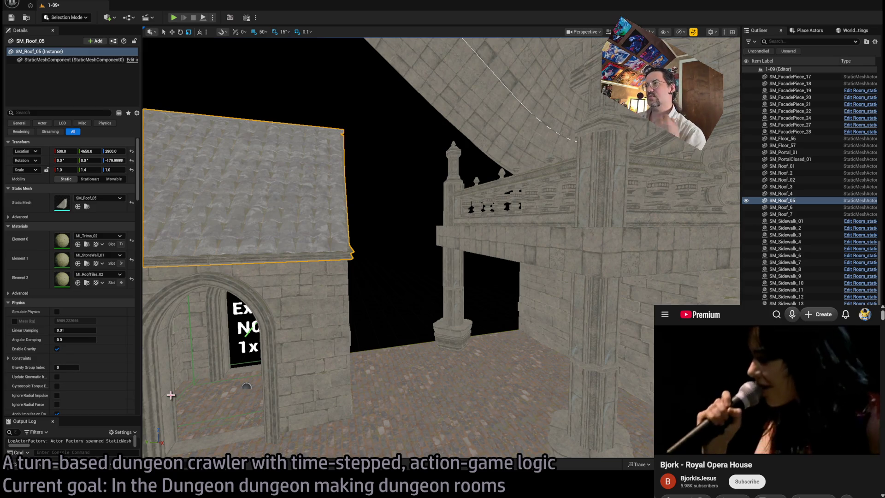
click(11, 461)
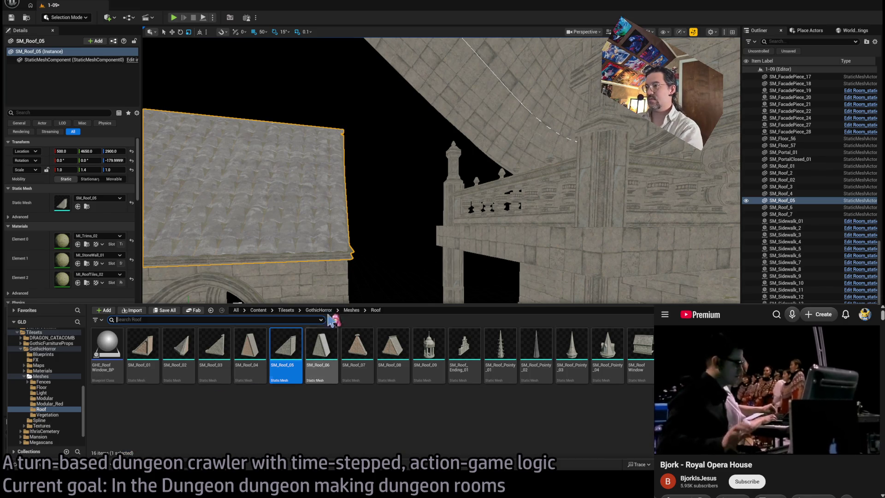
- Place SM_Door_02 from GothicHorror Meshes on the cobbled floor beside the pillar
mouse_move(386, 289)
mouse_down()
mouse_move(381, 271)
mouse_move(424, 303)
mouse_move(397, 297)
mouse_move(415, 300)
mouse_move(415, 286)
mouse_move(391, 297)
mouse_up()
click(37, 467)
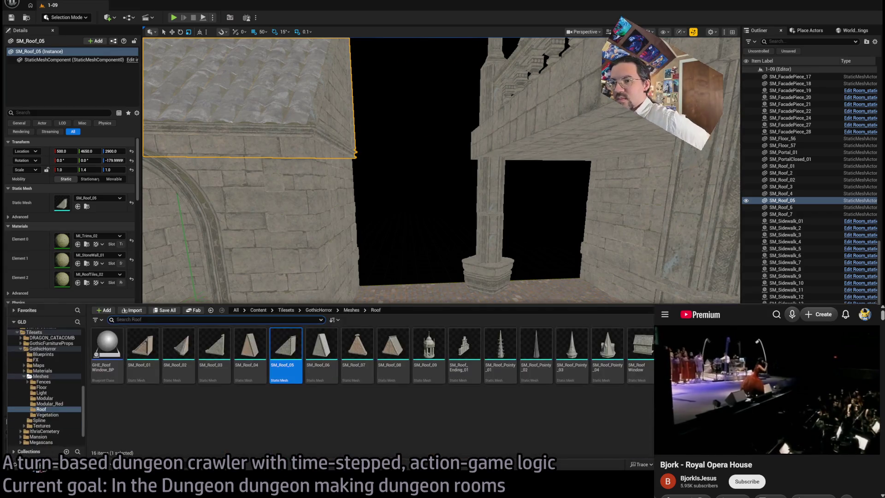
click(53, 349)
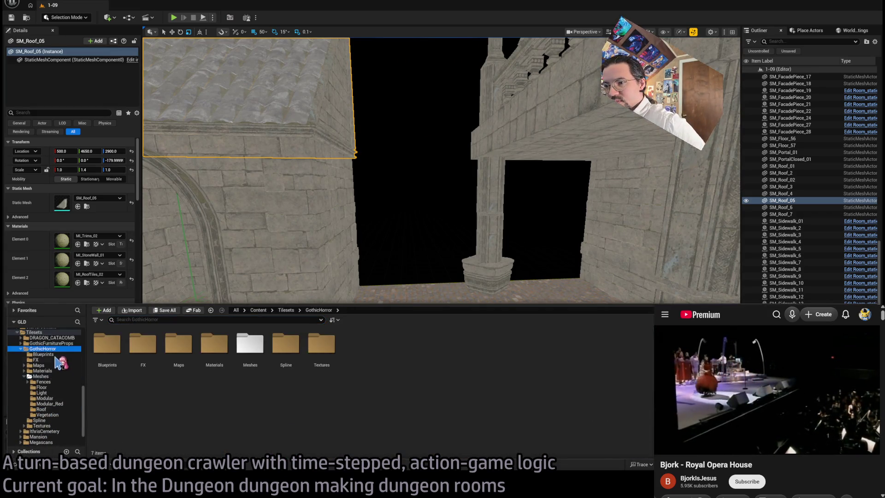
scroll(462, 374, down, 1)
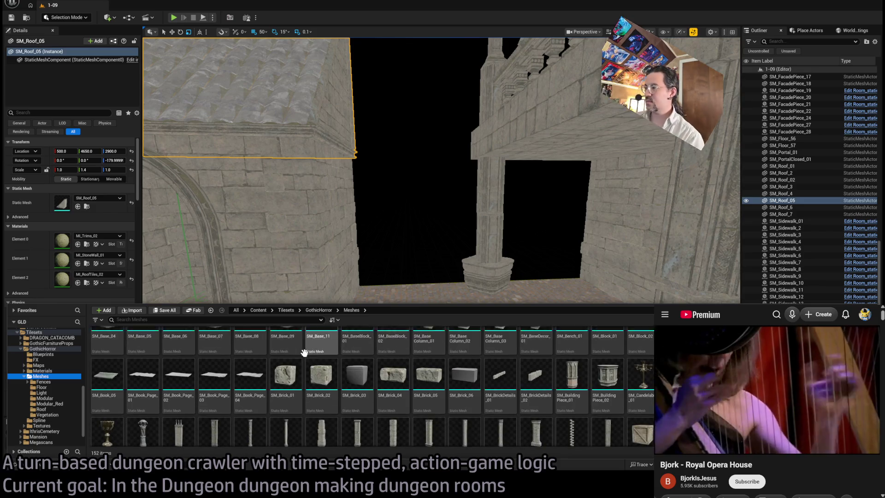
scroll(462, 374, down, 5)
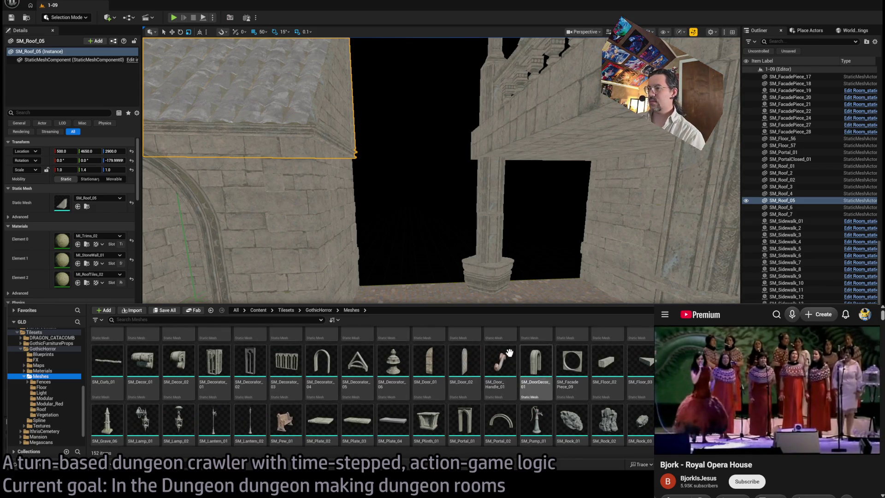
scroll(501, 353, down, 1)
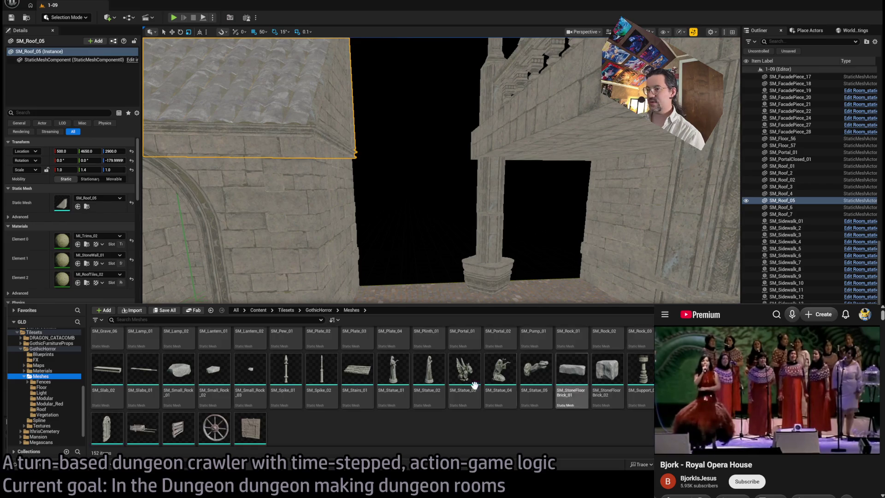
scroll(572, 392, down, 1)
scroll(367, 417, up, 5)
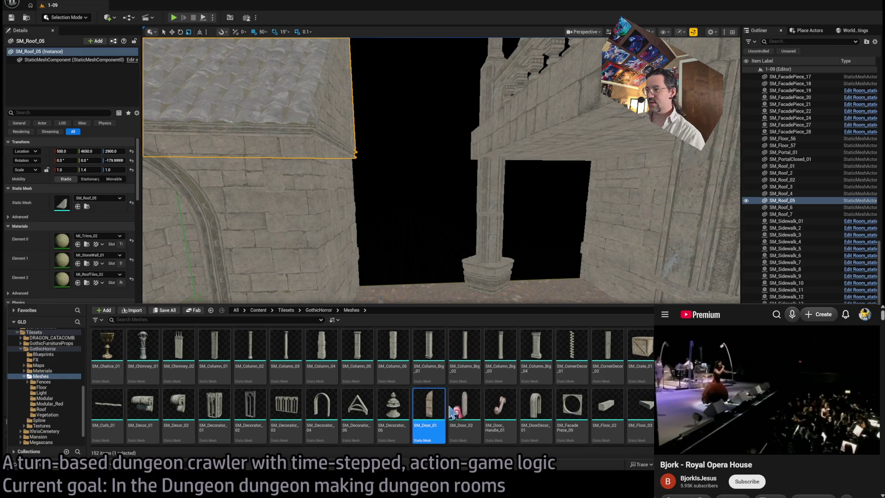
mouse_move(464, 406)
mouse_down()
mouse_move(433, 318)
mouse_move(395, 301)
mouse_up()
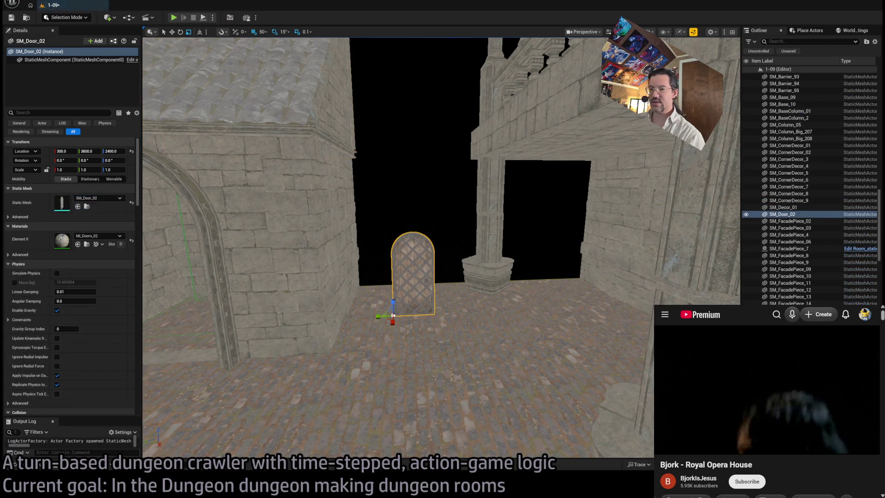
- Replace the grate door with SM_Door_01 in the doorway, plus a rotated copy as second leaf
key(ctrl+space)
mouse_move(459, 419)
mouse_down()
mouse_move(449, 347)
mouse_move(452, 360)
mouse_move(475, 364)
mouse_up()
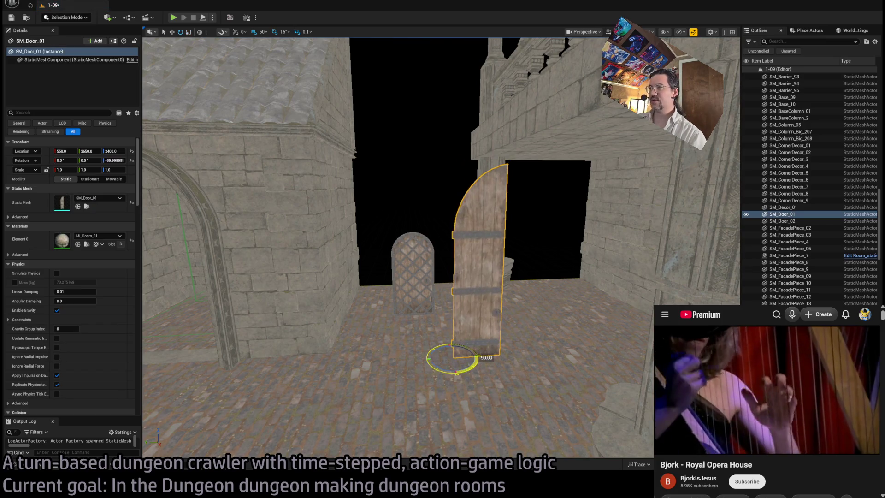
key(Delete)
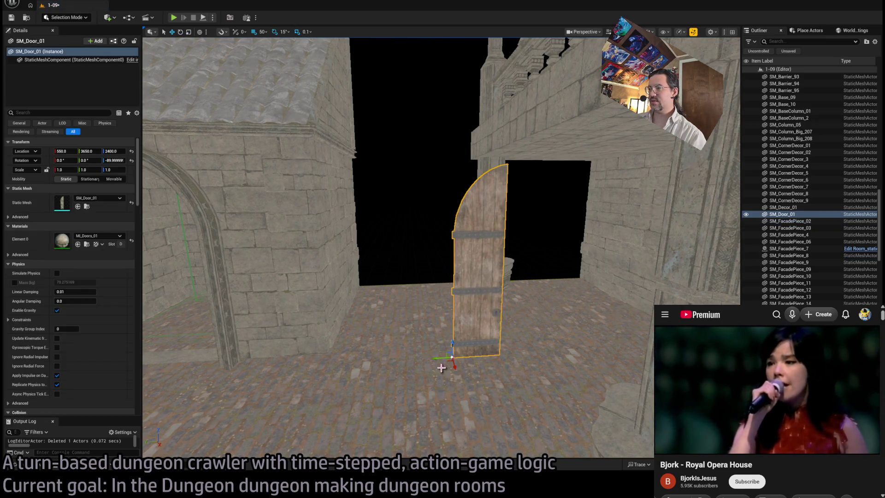
drag(444, 360, 381, 295)
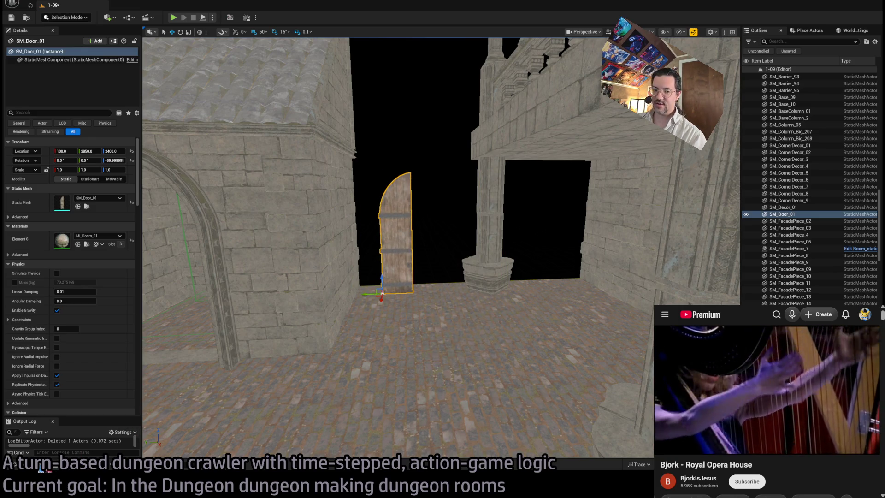
mouse_move(403, 294)
mouse_down()
mouse_move(380, 303)
mouse_move(437, 292)
mouse_up()
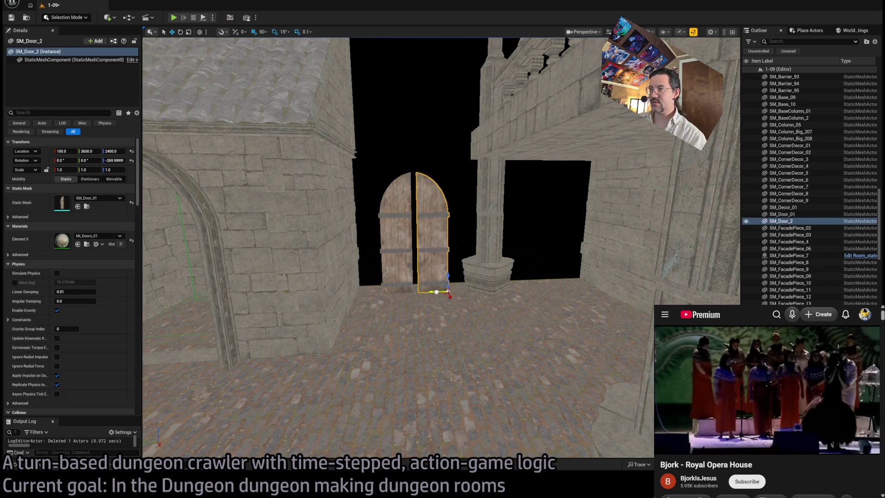
- Add the SM_Decorator_04 stone arch, rotated -90° to frame the doors
scroll(432, 293, up, 5)
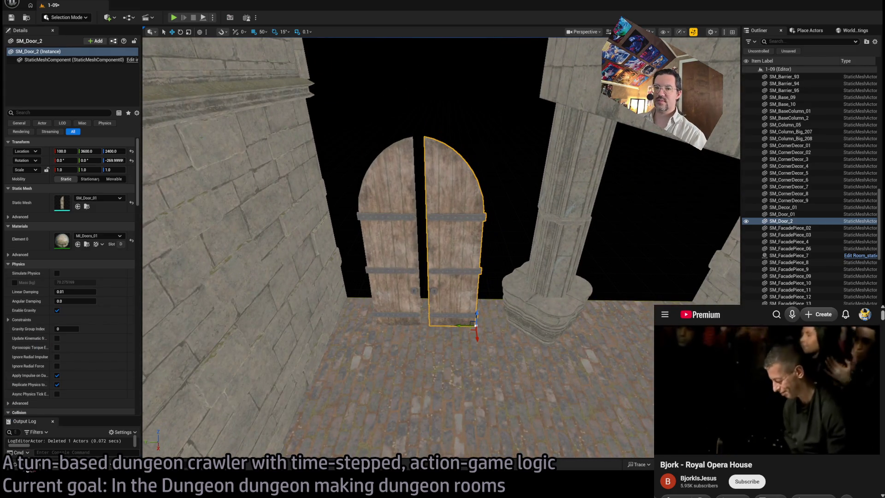
key(ctrl+space)
scroll(317, 415, down, 2)
mouse_move(316, 425)
mouse_down()
mouse_move(459, 326)
mouse_move(451, 318)
mouse_up()
key(e)
mouse_move(456, 362)
mouse_down()
mouse_move(482, 359)
mouse_move(431, 323)
mouse_move(419, 286)
mouse_move(151, 393)
mouse_up()
key(w)
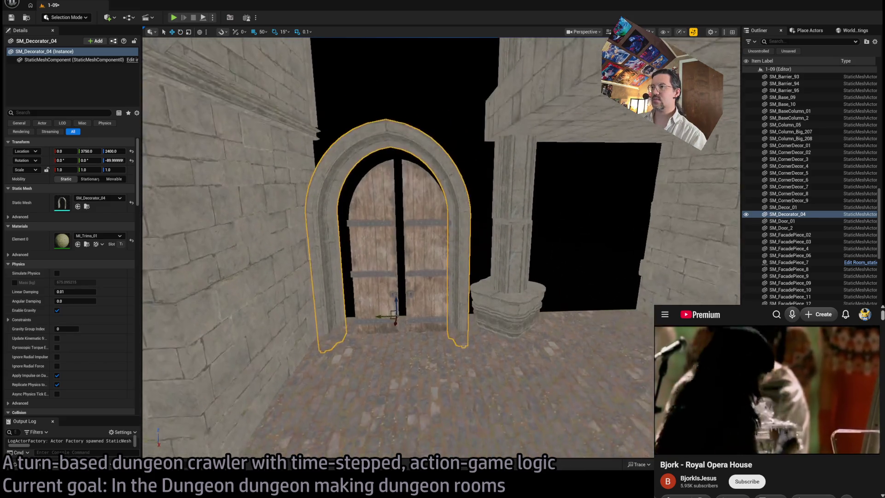
key(ctrl+space)
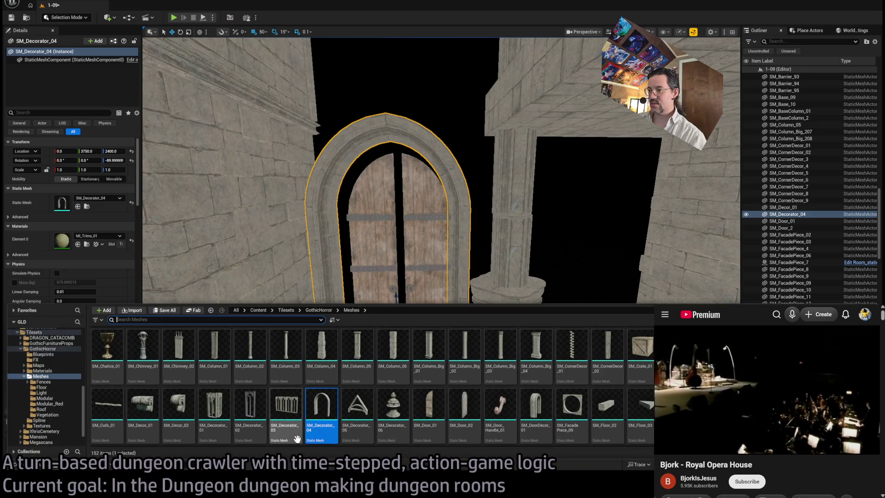
- Try SM_DoorDecor_01 as the arch mesh, then restore SM_Decorator_04
click(535, 406)
click(78, 206)
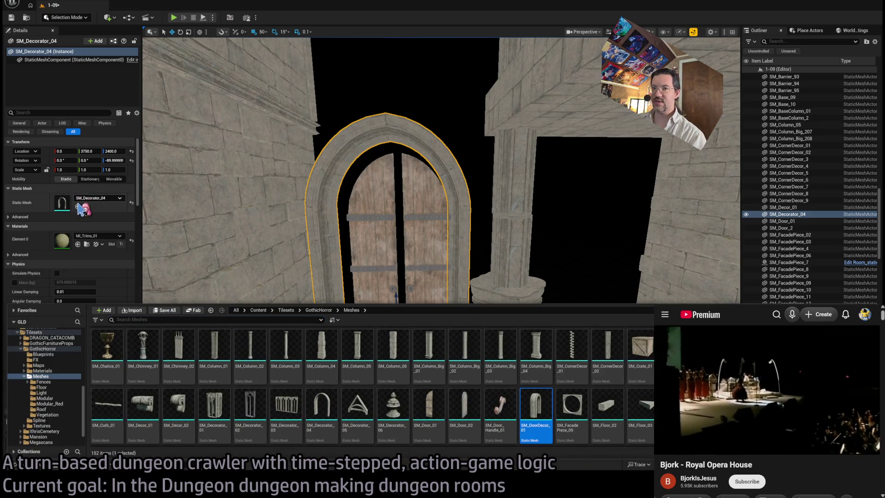
drag(221, 237, 193, 406)
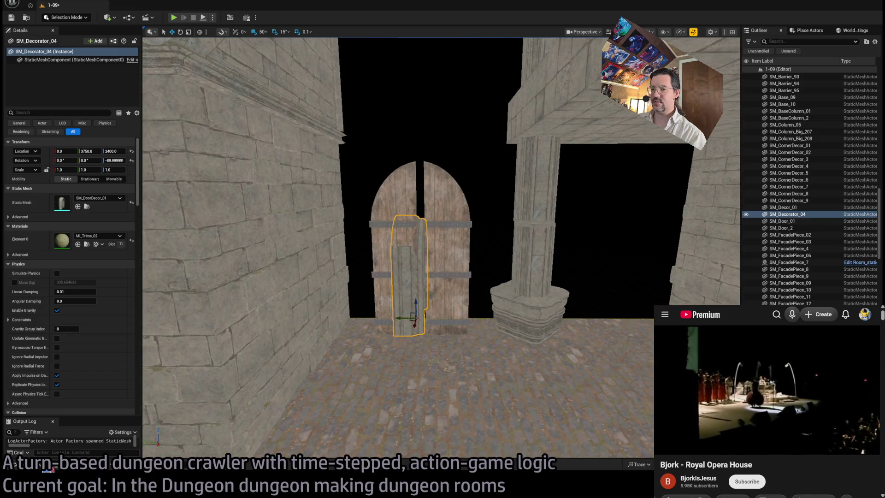
click(49, 469)
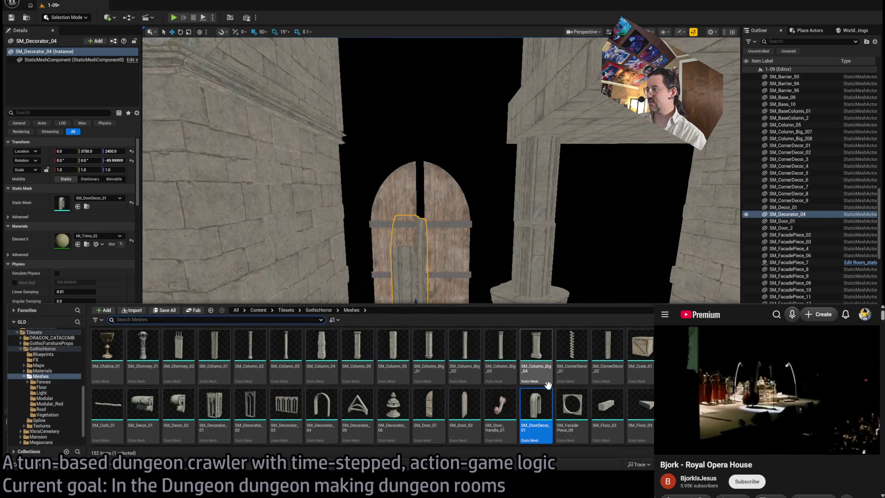
click(322, 417)
click(78, 207)
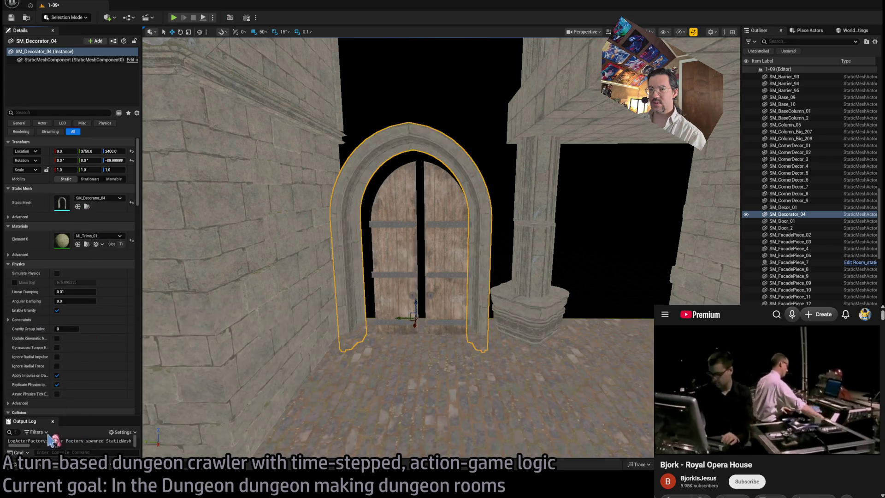
- Browse to the GothicHorror Modular meshes folder, select GHE_Archway_gray, and close the drawer
click(48, 468)
scroll(510, 403, up, 5)
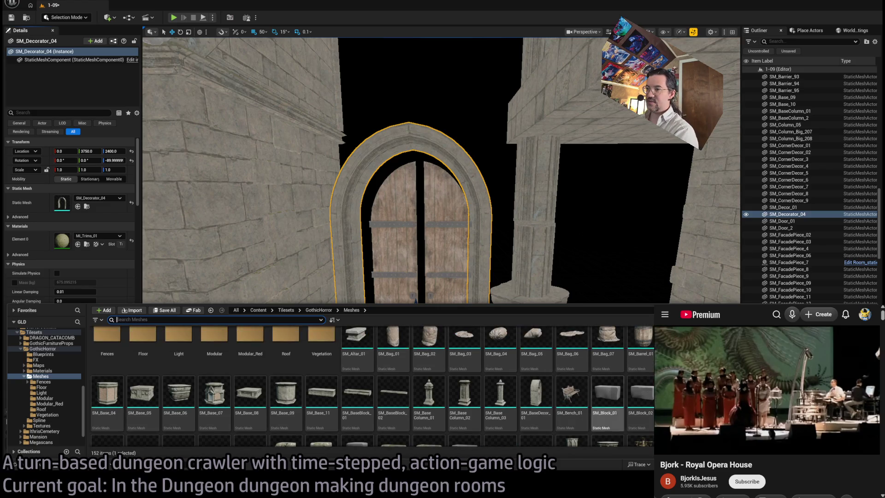
scroll(372, 390, down, 5)
scroll(372, 390, down, 3)
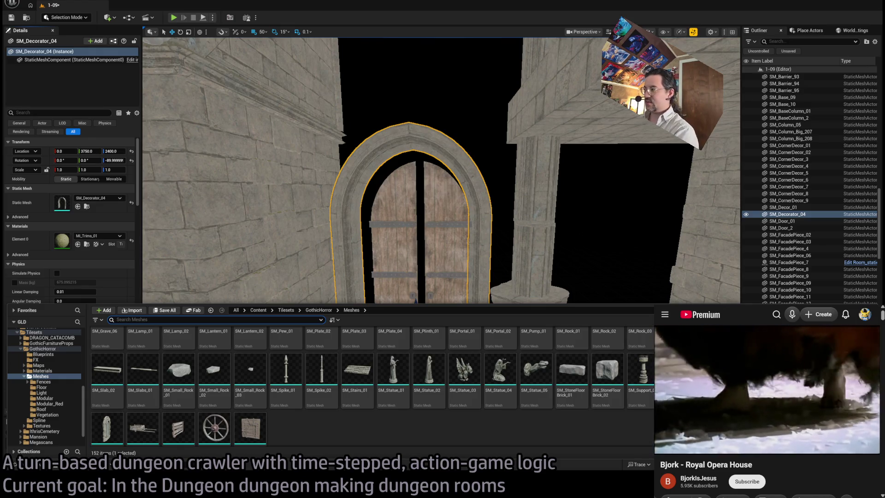
scroll(373, 386, down, 1)
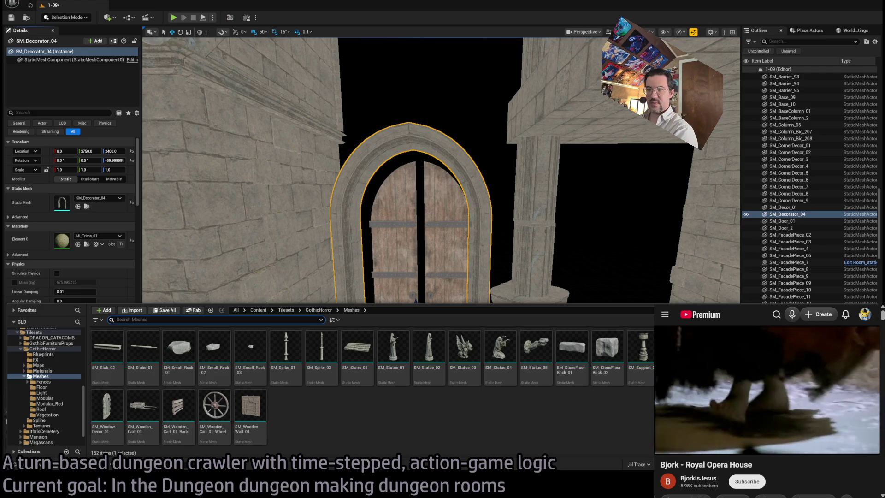
scroll(600, 411, up, 10)
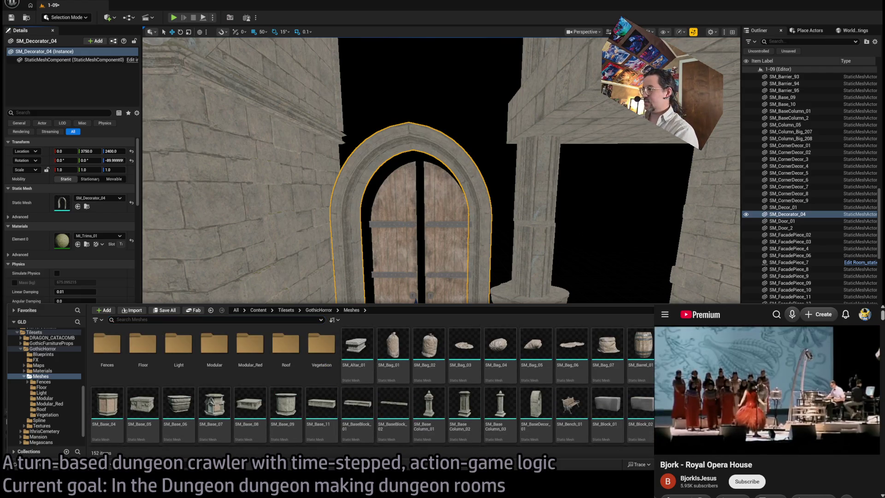
scroll(535, 360, down, 1)
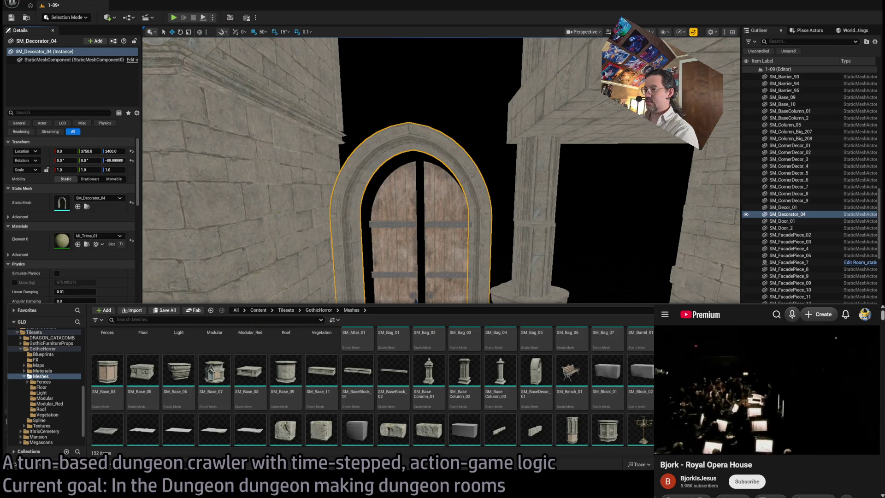
scroll(355, 386, down, 4)
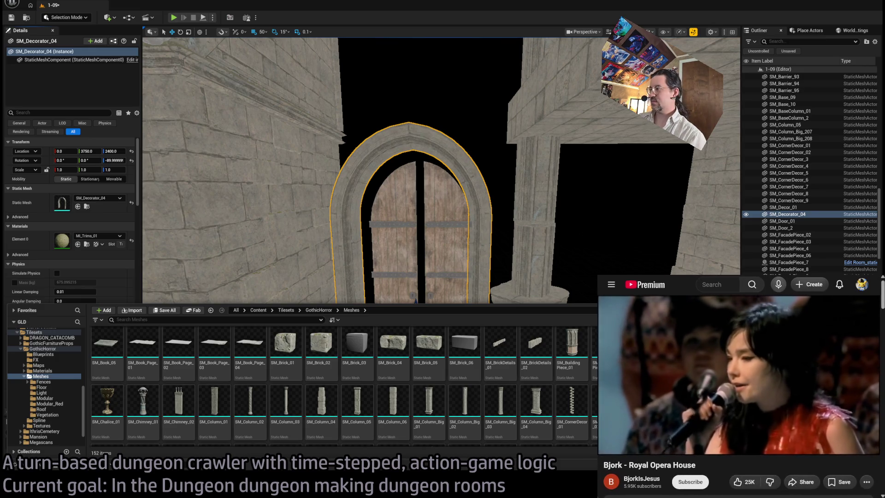
click(59, 382)
click(59, 388)
click(59, 393)
click(59, 399)
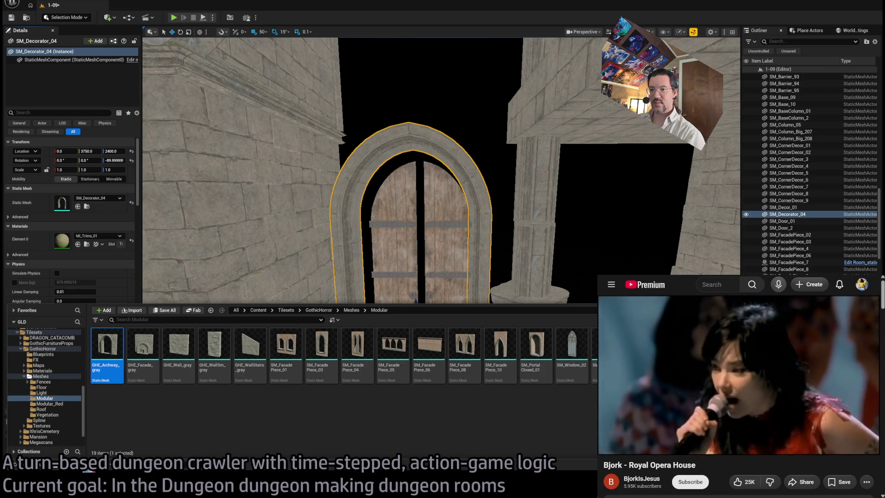
right_click(389, 254)
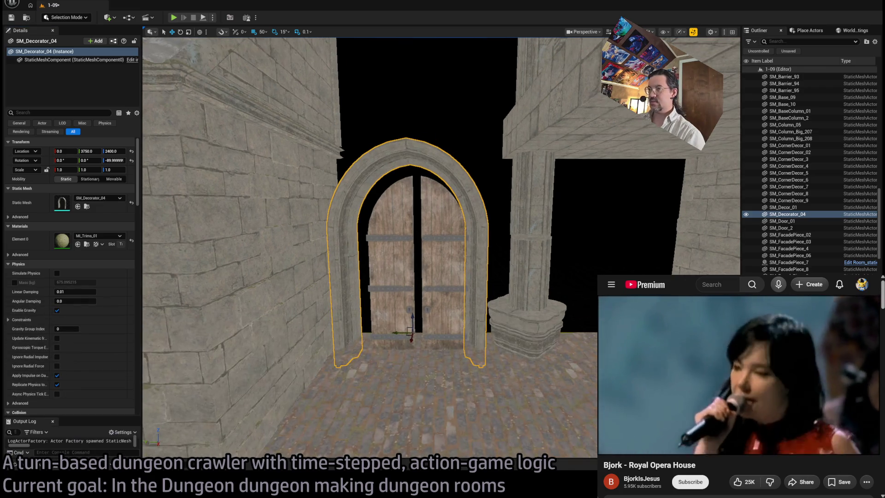
- Swap the arch to GHE_Archway_gray at Y 3950 and move the right door leaf into it
click(78, 206)
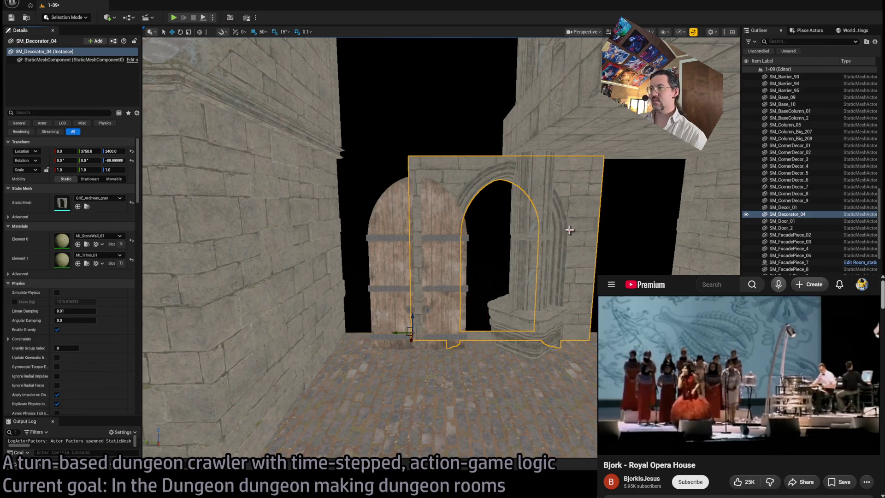
drag(400, 333, 326, 332)
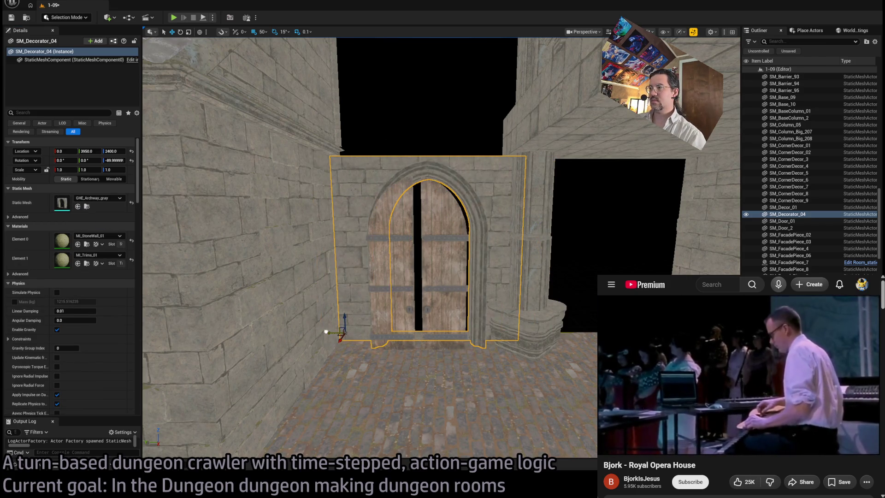
click(423, 307)
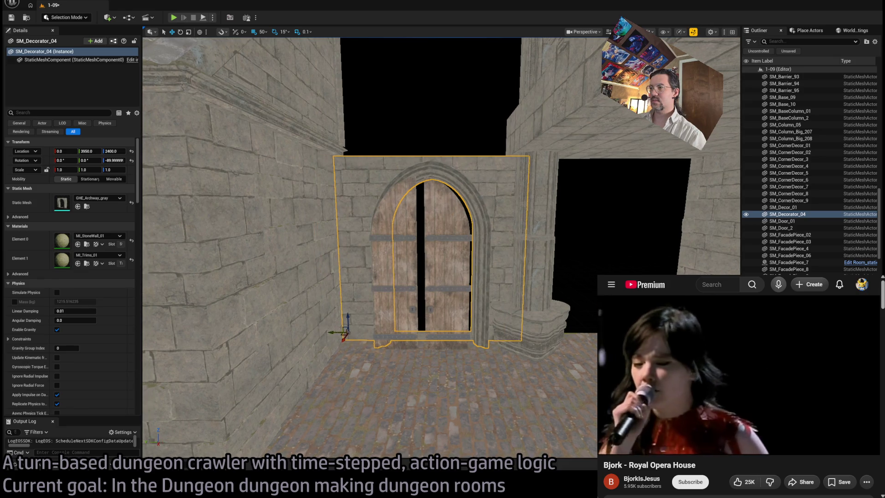
key(f)
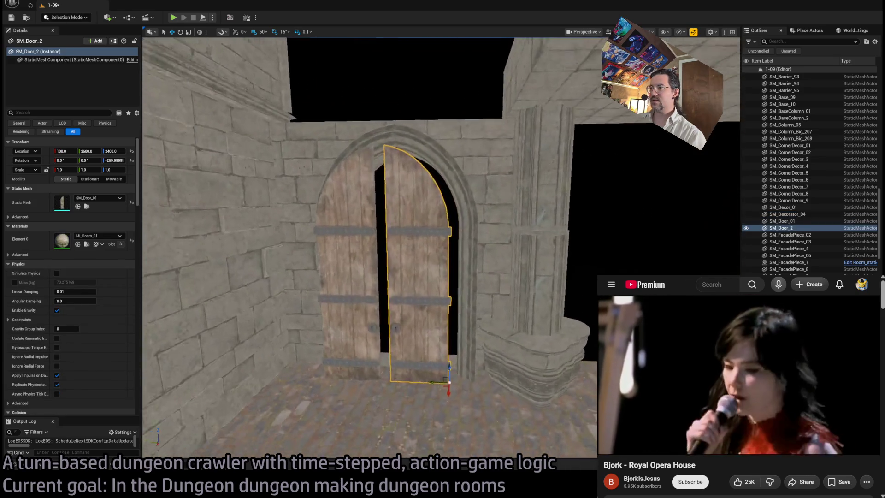
mouse_move(411, 429)
mouse_down()
mouse_move(429, 405)
mouse_move(419, 418)
mouse_up()
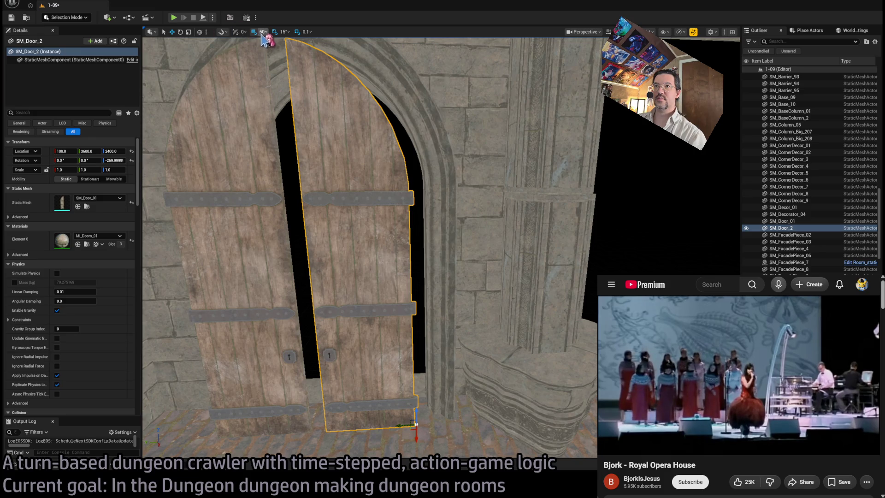
- Align both door leaves at X 50 inside the archway and widen them to 1.1 X scale
drag(397, 429, 387, 430)
ctrl+click(335, 407)
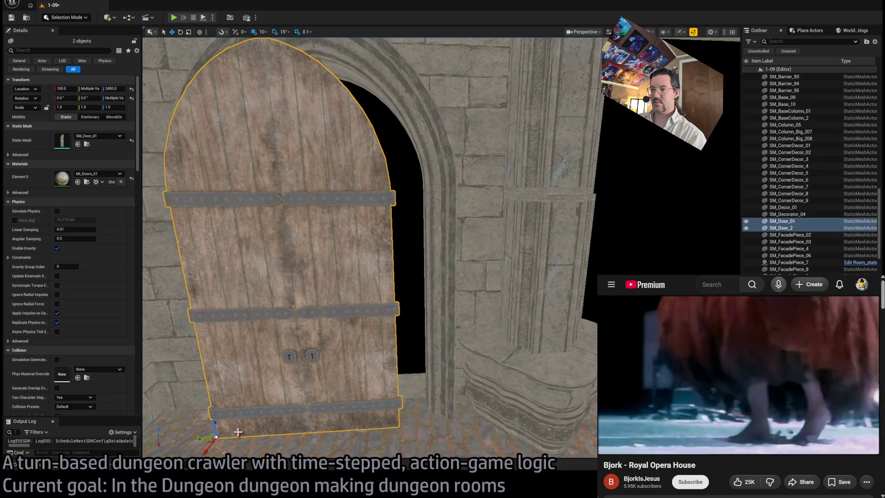
mouse_move(210, 441)
mouse_down()
mouse_move(250, 430)
mouse_move(254, 419)
mouse_up()
key(f)
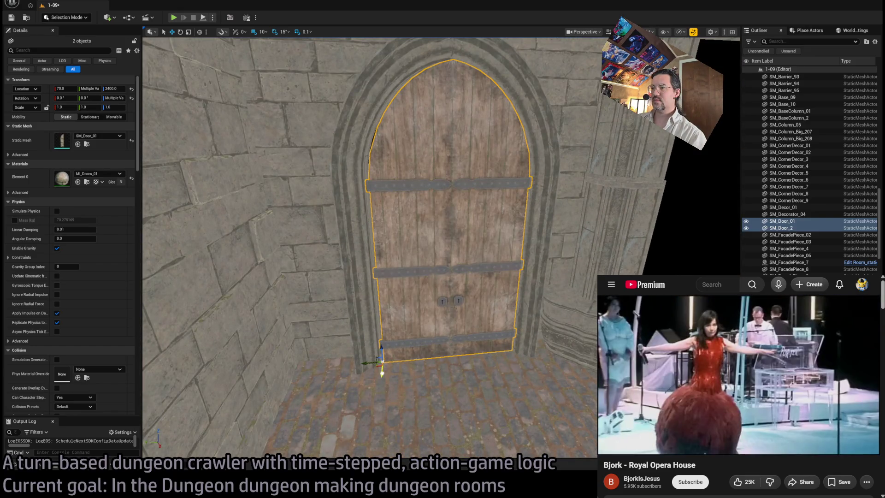
drag(381, 373, 382, 365)
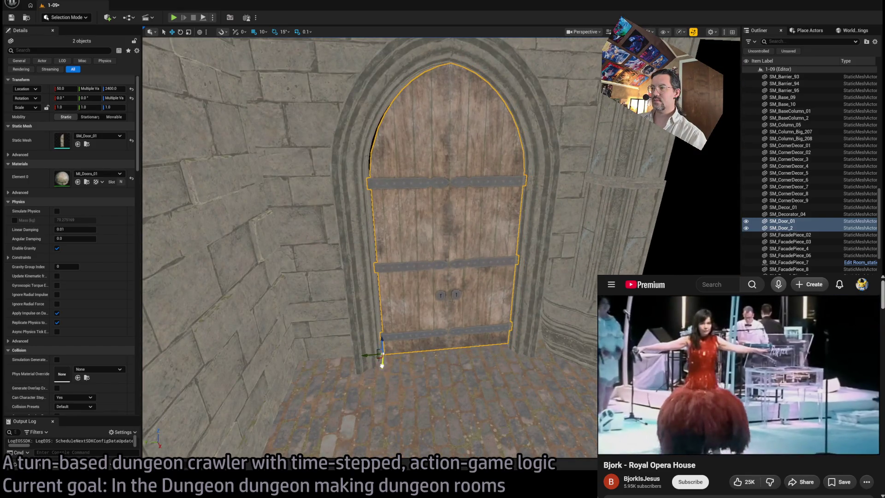
scroll(462, 354, up, 3)
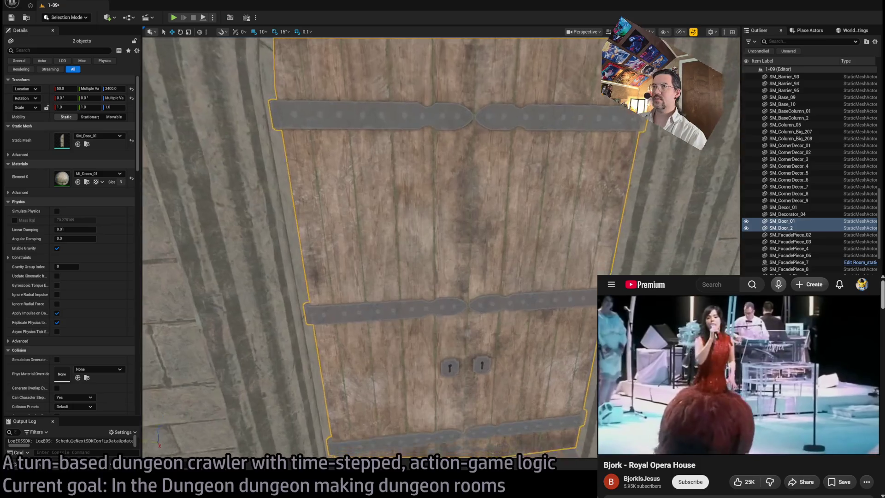
scroll(326, 142, down, 3)
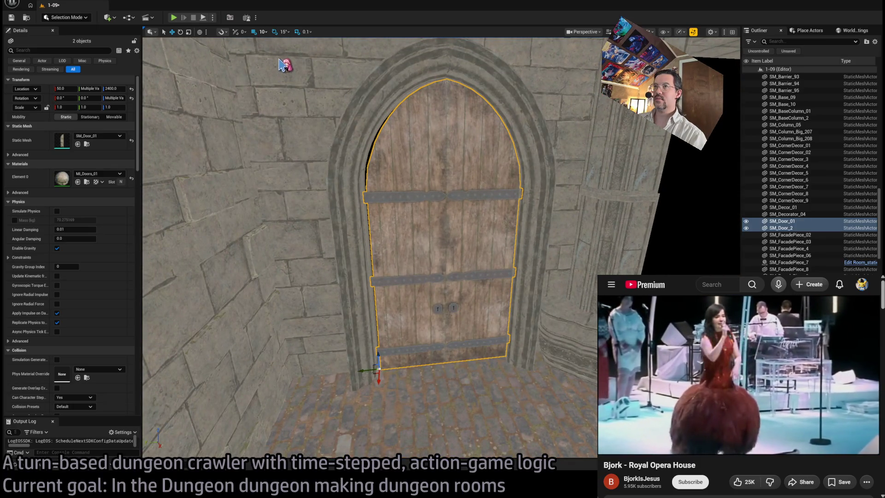
mouse_move(364, 372)
mouse_down()
mouse_move(401, 371)
mouse_move(409, 350)
mouse_move(415, 368)
mouse_move(405, 355)
mouse_move(392, 360)
mouse_up()
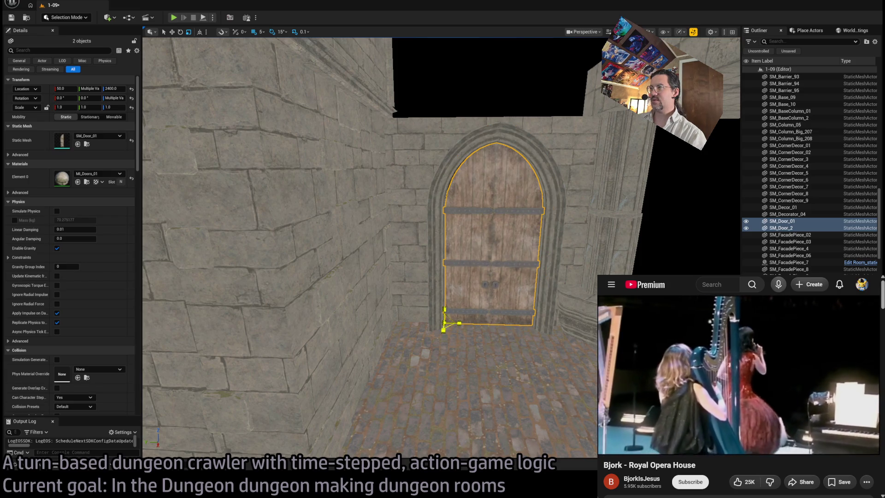
mouse_move(458, 324)
mouse_down()
mouse_move(466, 324)
mouse_move(431, 322)
mouse_move(478, 273)
mouse_up()
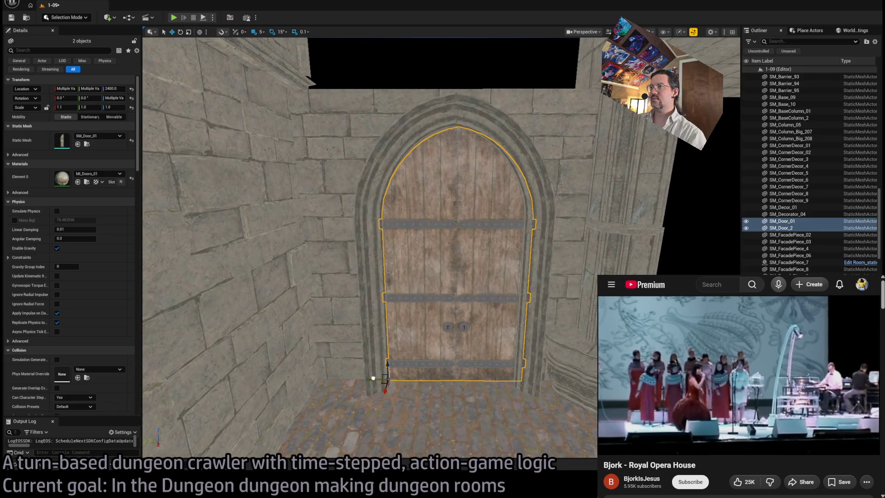
- Select the wall piece around the door and pick the GHE_Wall_gray mesh
scroll(373, 378, down, 6)
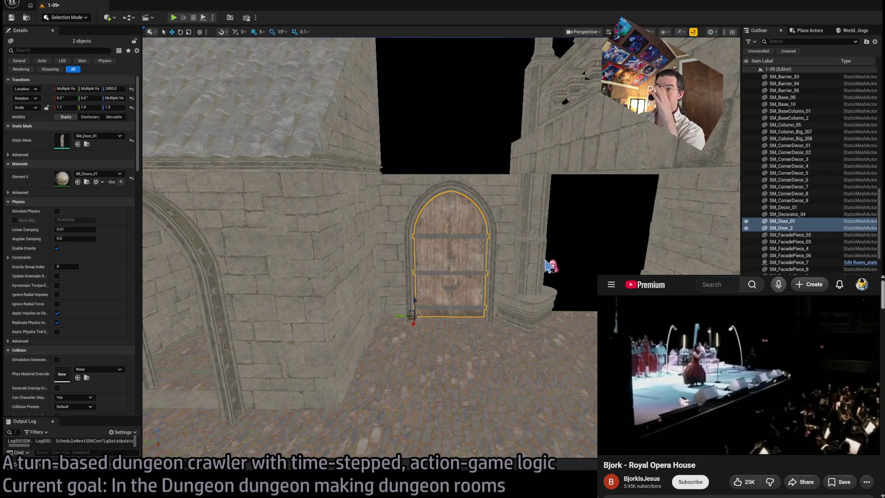
click(402, 191)
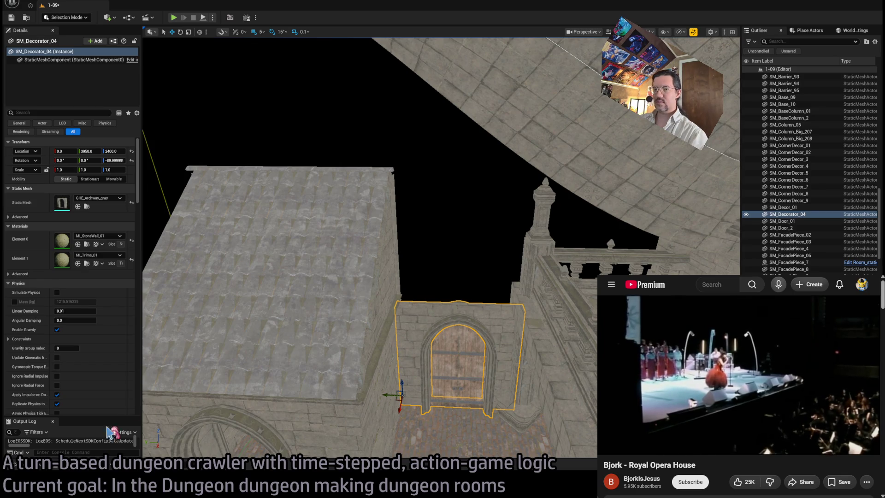
key(ctrl+space)
click(178, 346)
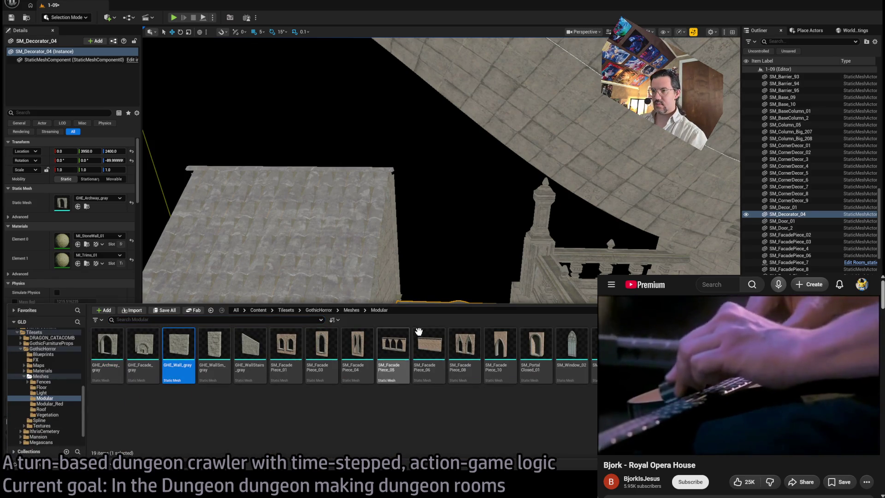
- Copy the archway wall up to Z 2900 and turn it into a GHE_Wall_gray panel
key(ctrl+space)
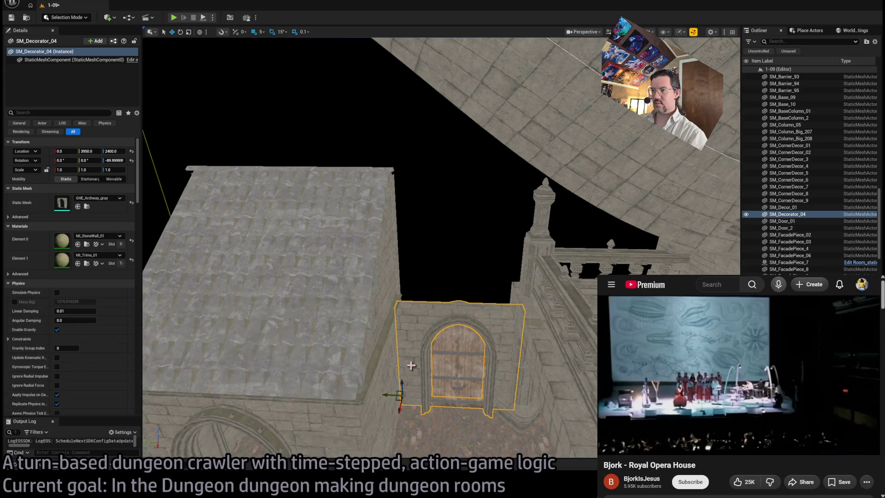
mouse_move(402, 389)
mouse_down()
mouse_move(411, 249)
mouse_move(413, 293)
mouse_up()
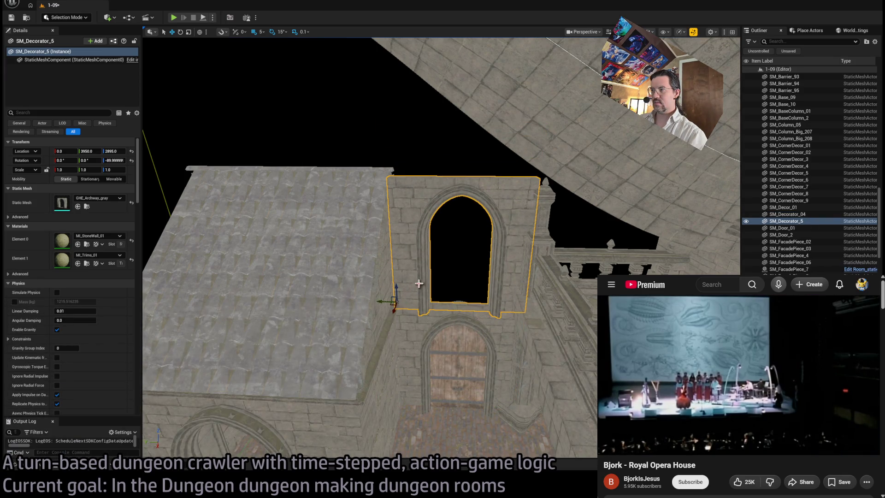
key(ctrl+z)
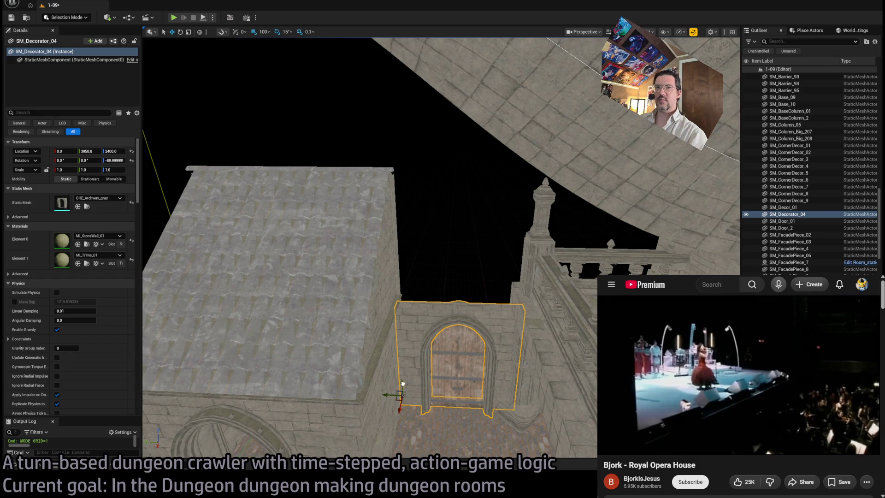
drag(402, 383, 399, 275)
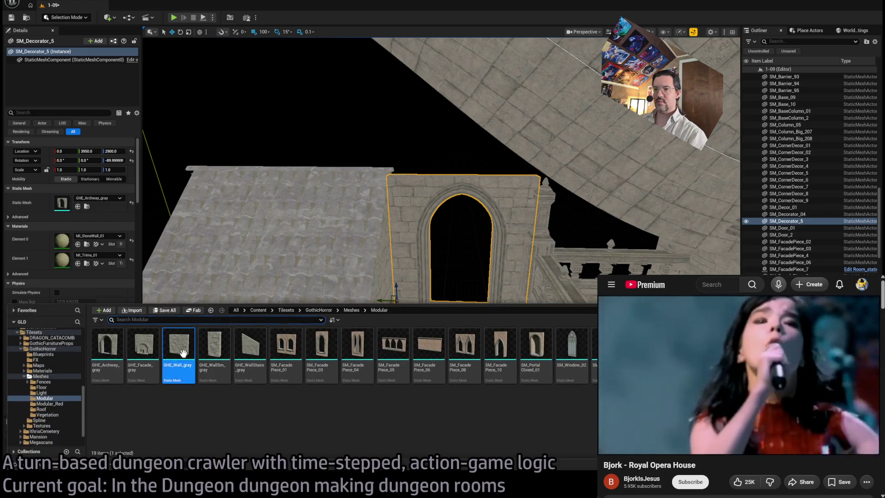
click(78, 206)
drag(443, 240, 443, 240)
drag(491, 215, 436, 279)
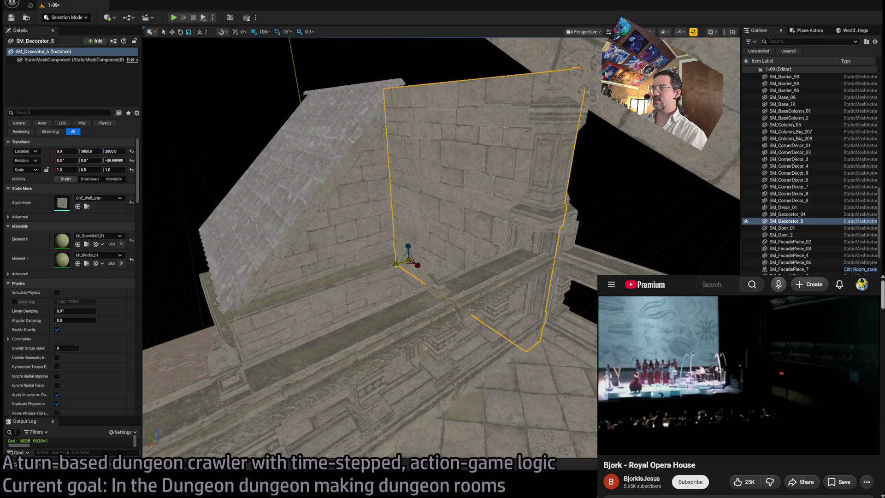
drag(436, 279, 436, 279)
drag(414, 226, 414, 226)
drag(378, 314, 378, 314)
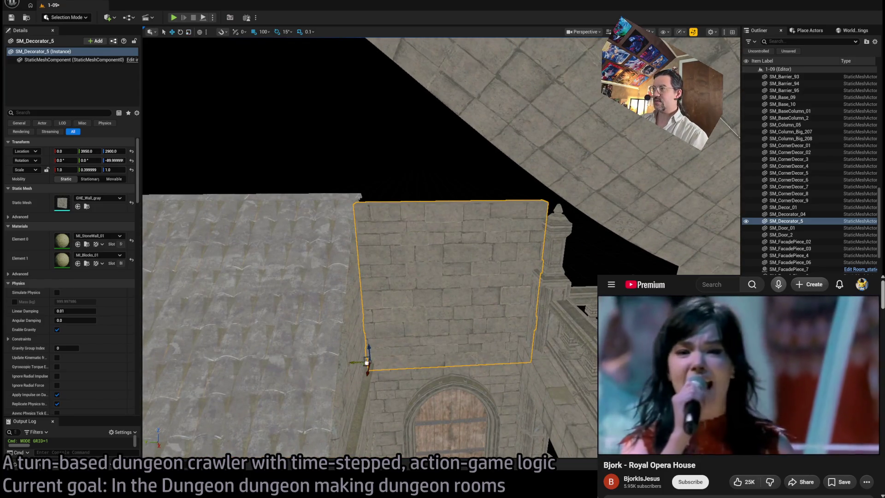
- Copy the panel sideways to Y 3450, then copy both panels up to Z 3400
drag(367, 363, 527, 356)
ctrl+click(481, 263)
drag(481, 263, 481, 263)
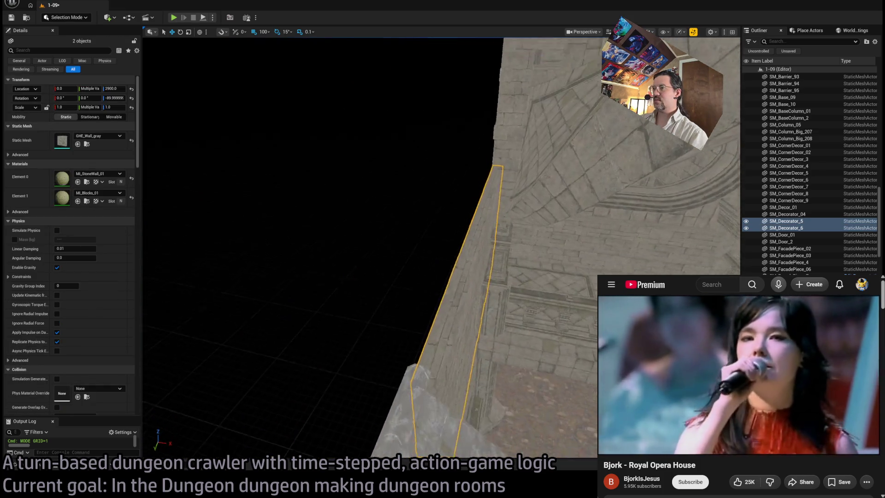
mouse_move(435, 381)
mouse_down()
mouse_move(439, 257)
mouse_move(441, 271)
mouse_up()
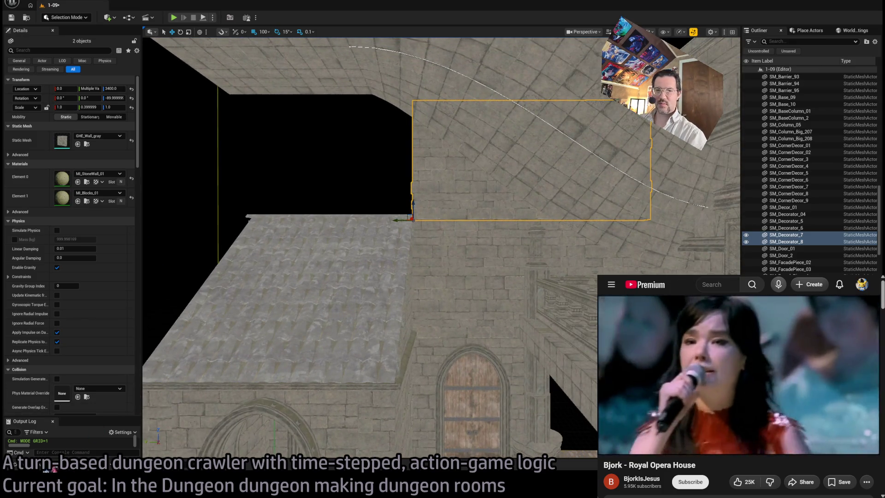
click(46, 467)
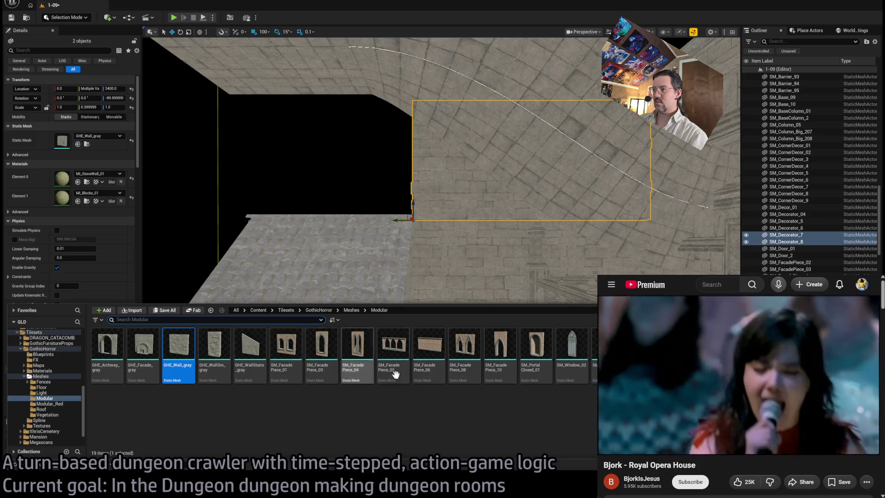
- Copy the last wall panel to Y 4550, swap it to SM_FacadePiece_03, widen to 1.4 X
drag(324, 363, 328, 233)
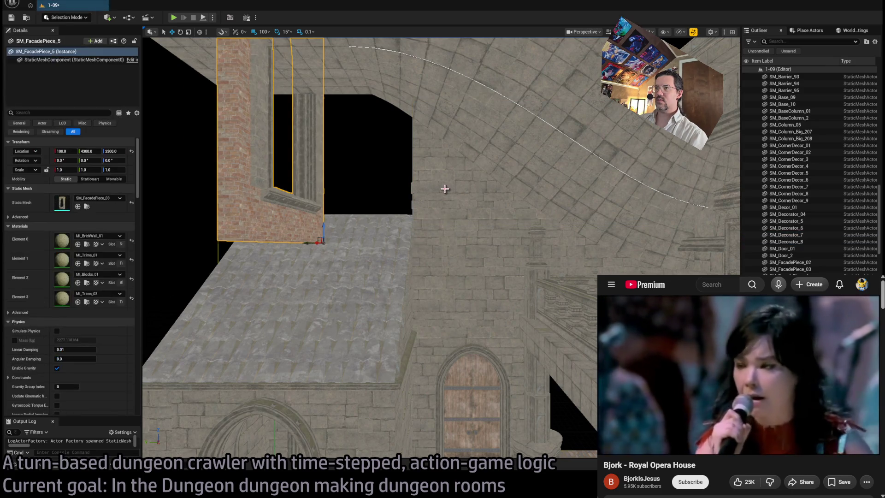
key(Delete)
click(460, 223)
alt+drag(401, 220, 247, 219)
key(ctrl+space)
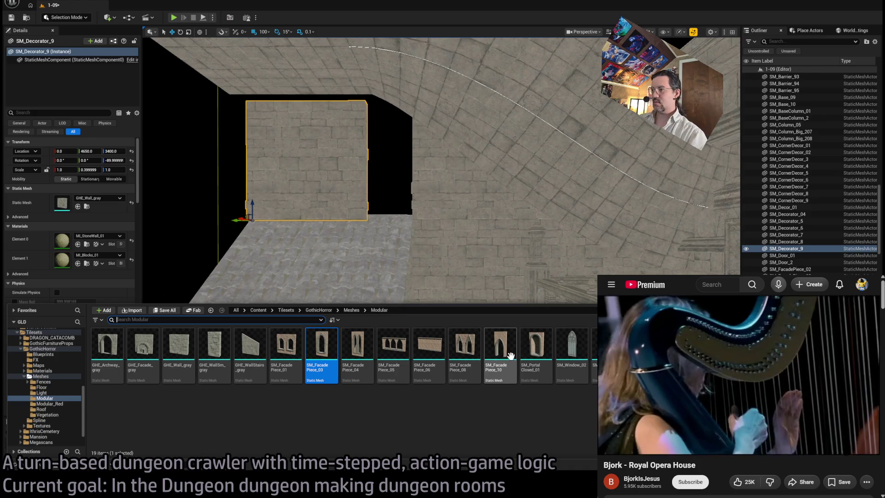
click(78, 207)
drag(265, 217, 263, 232)
mouse_move(360, 281)
mouse_down()
mouse_move(378, 282)
mouse_move(377, 274)
mouse_move(374, 292)
mouse_up()
- Swap the facade to the two-arch SM_FacadePiece_01 and reset its Y scale to 1.0
click(44, 469)
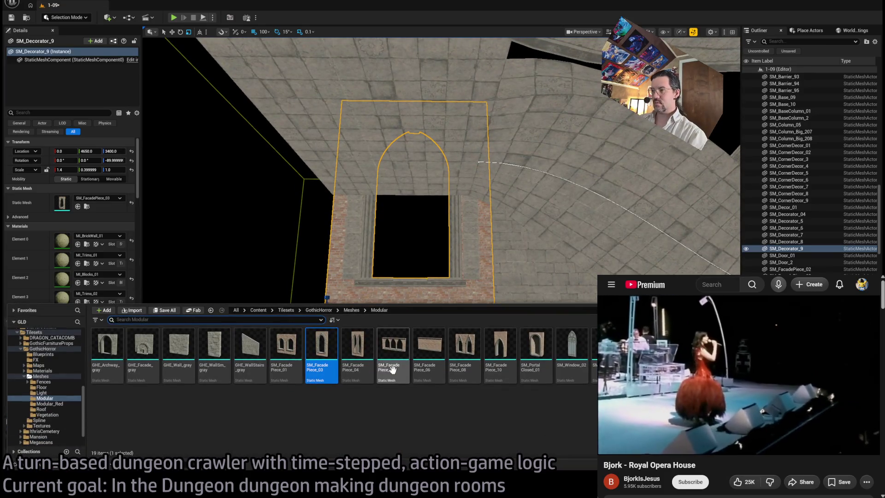
drag(294, 361, 174, 257)
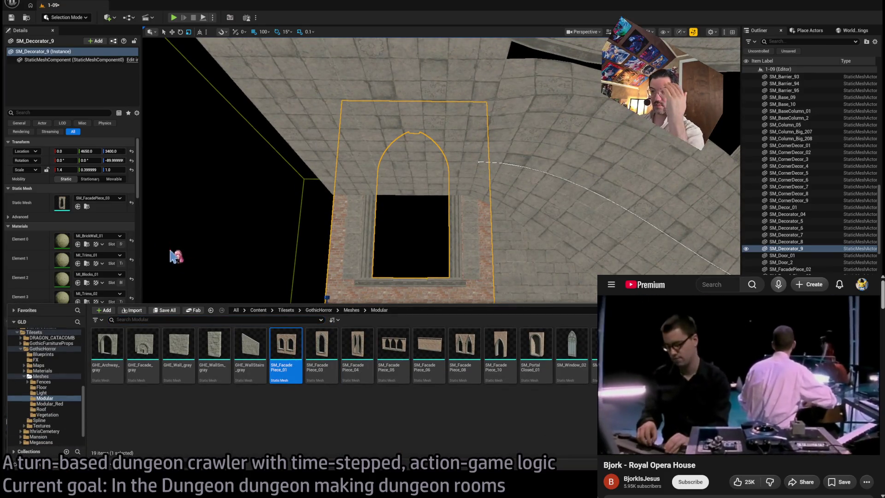
click(79, 206)
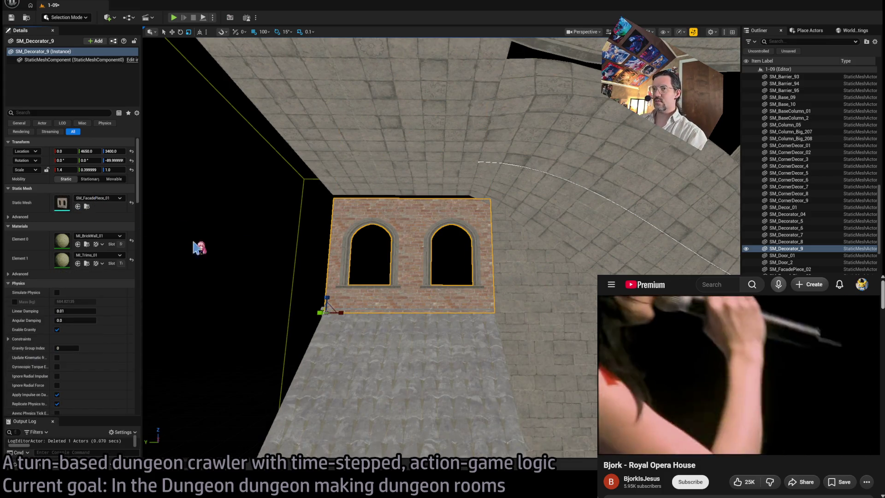
text(1)
click(65, 169)
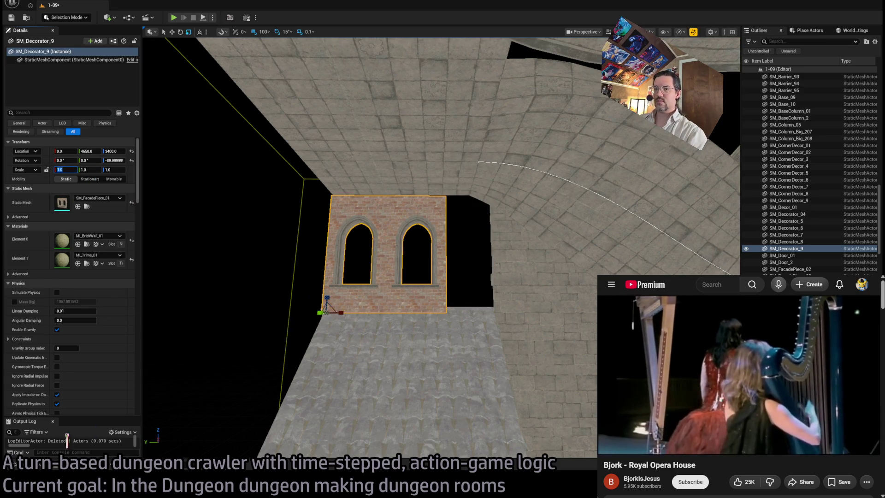
- Swap the facade to the three-arch SM_FacadePiece_05 and slide it to Y 4950
key(ctrl+space)
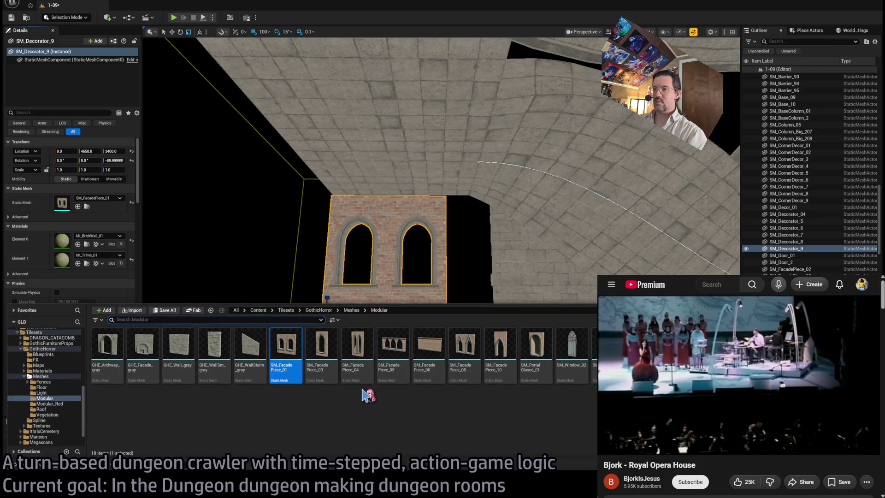
mouse_move(394, 350)
mouse_down()
mouse_move(154, 281)
mouse_move(83, 203)
mouse_move(77, 208)
mouse_up()
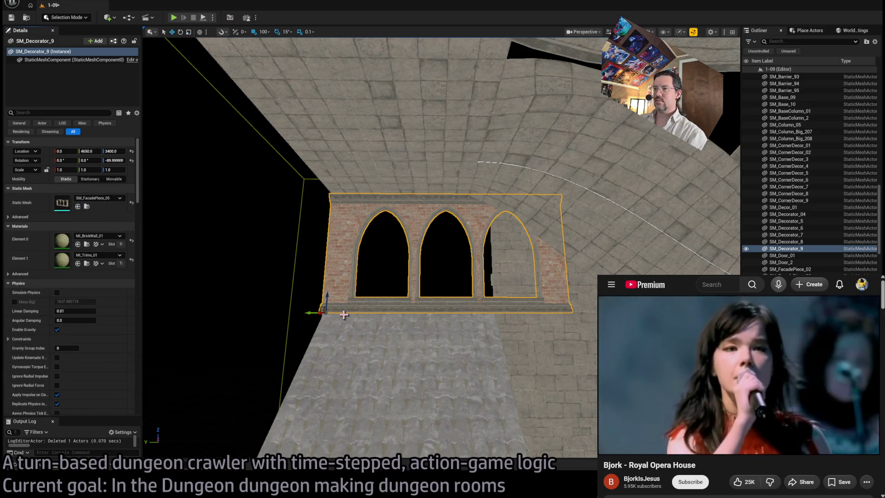
drag(318, 313, 237, 313)
key(f)
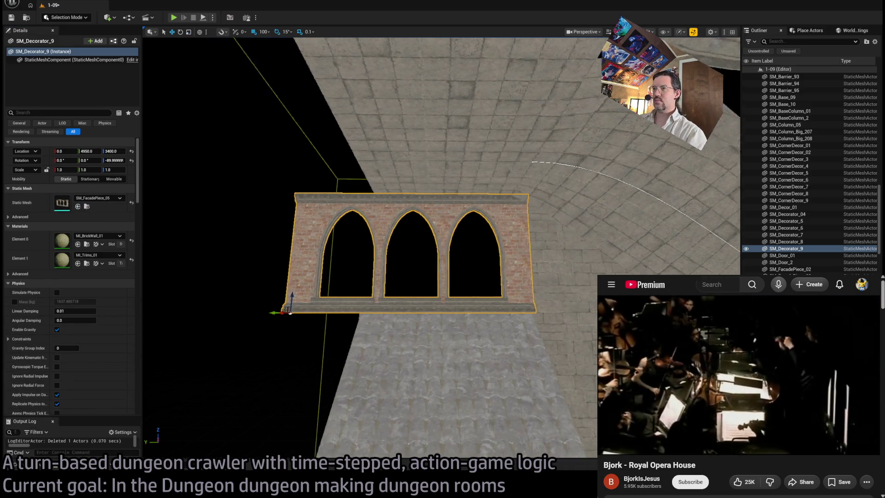
drag(415, 230, 387, 193)
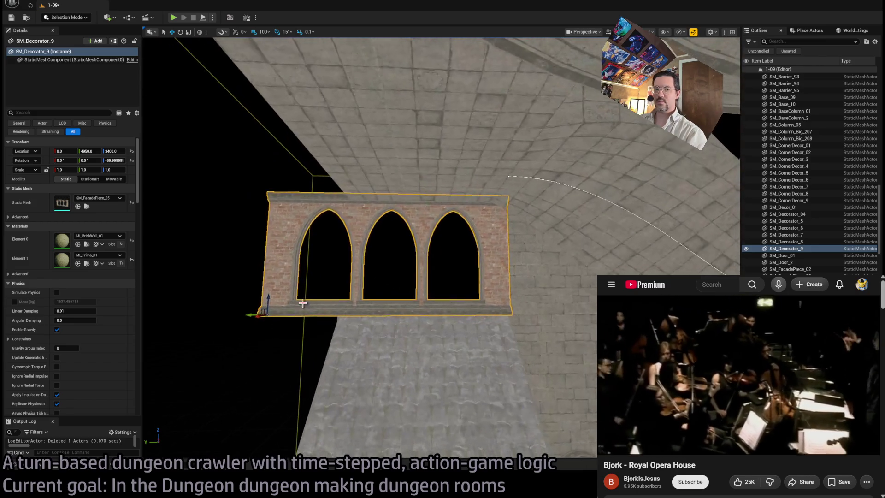
- Delete the trial facade piece and select the wooden door archway
key(ctrl+space)
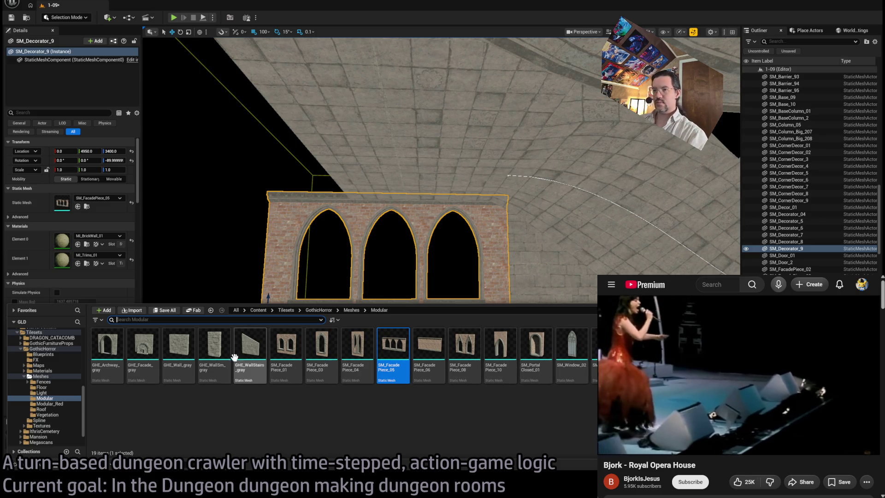
key(ctrl+space)
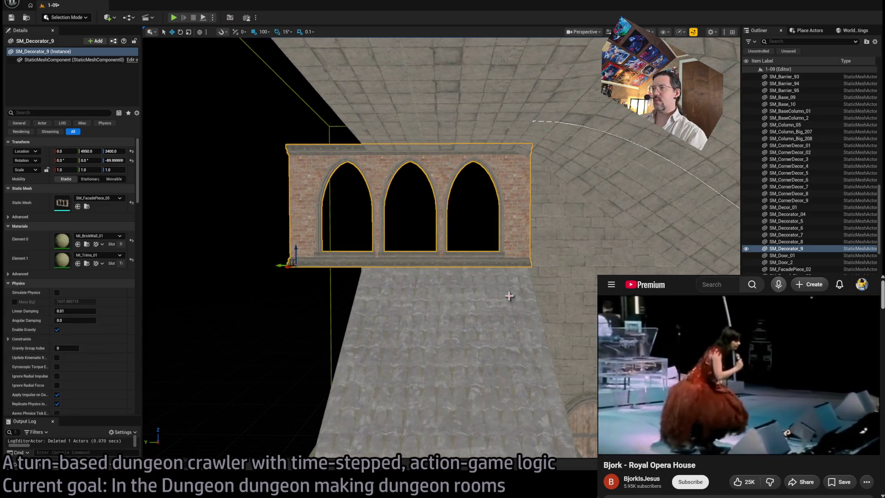
key(Delete)
drag(368, 208, 350, 242)
click(361, 340)
- Duplicate the archway into the black opening and give the copy the GHE_Facade_gray mesh
key(f)
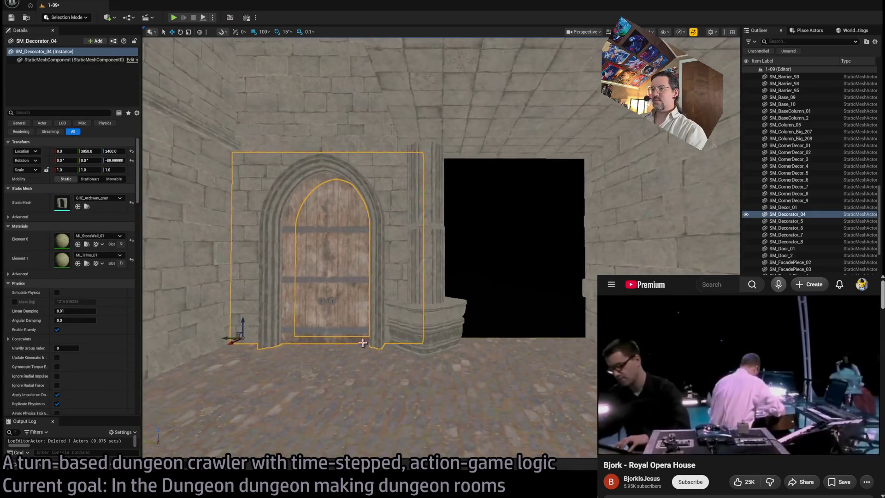
alt+drag(230, 339, 410, 342)
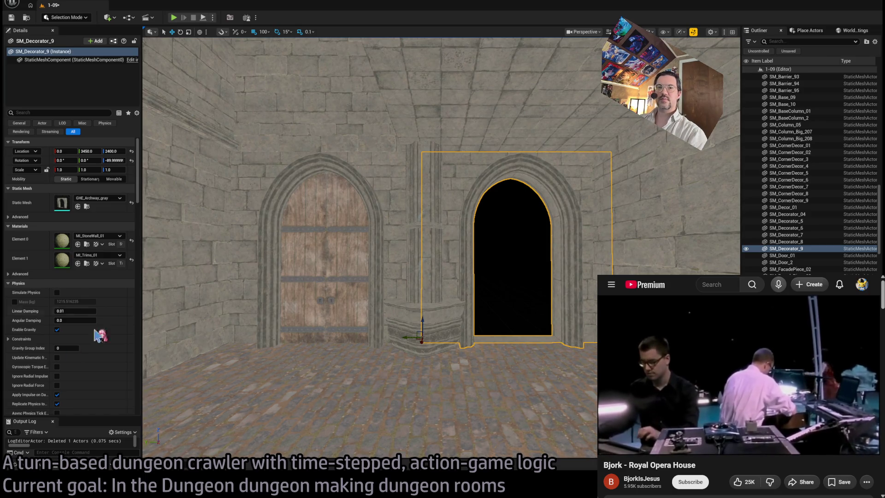
click(42, 468)
click(145, 346)
click(78, 206)
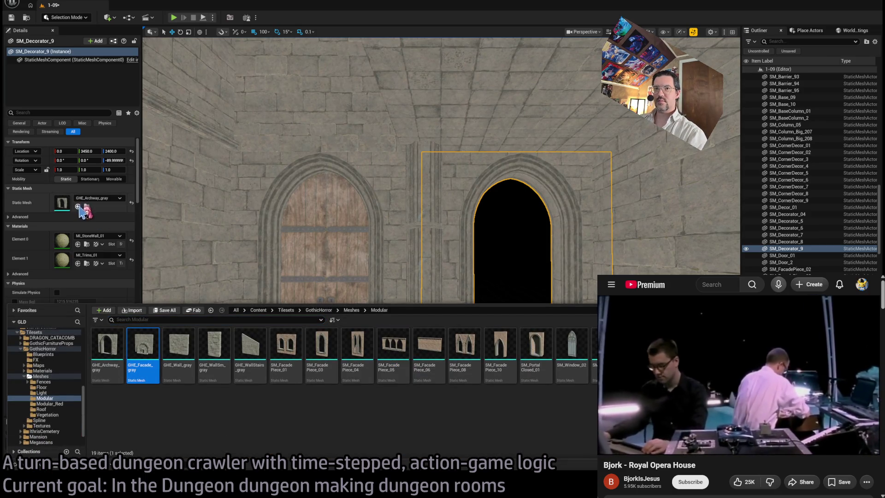
- Delete the SM_Decorator_8 wall panel, then restore it with undo
mouse_move(291, 272)
mouse_down()
mouse_move(272, 441)
mouse_move(249, 433)
mouse_up()
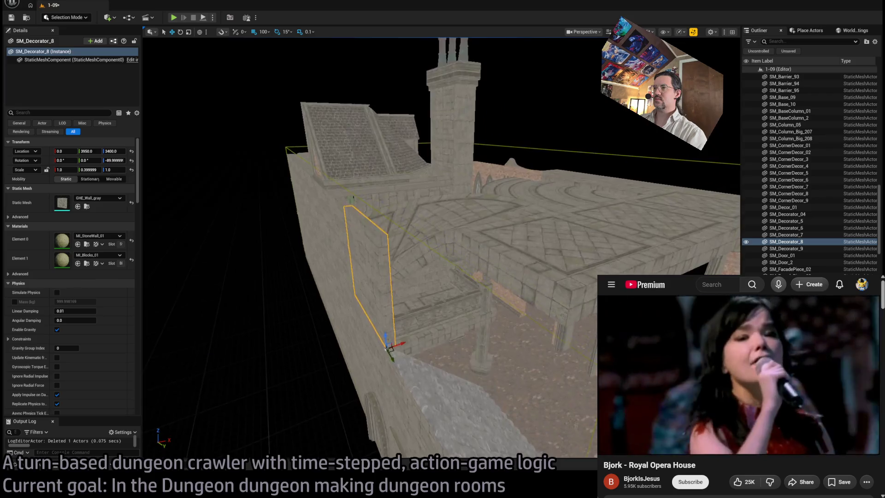
key(f)
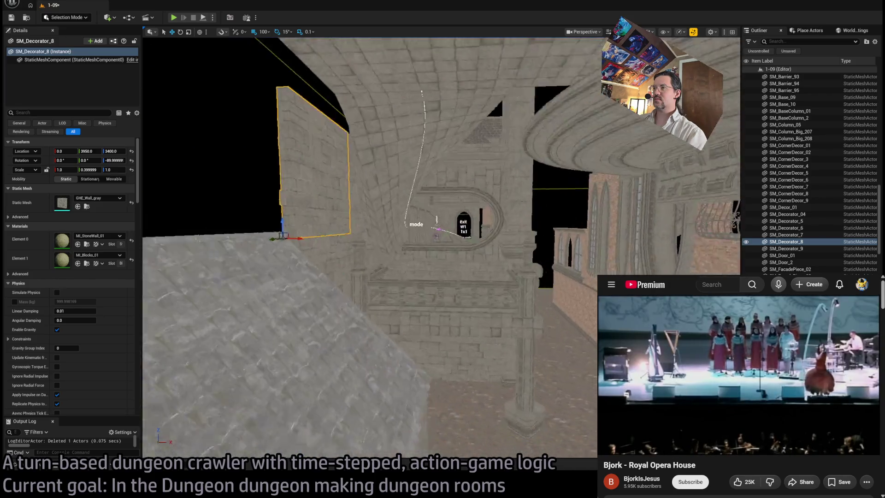
key(Delete)
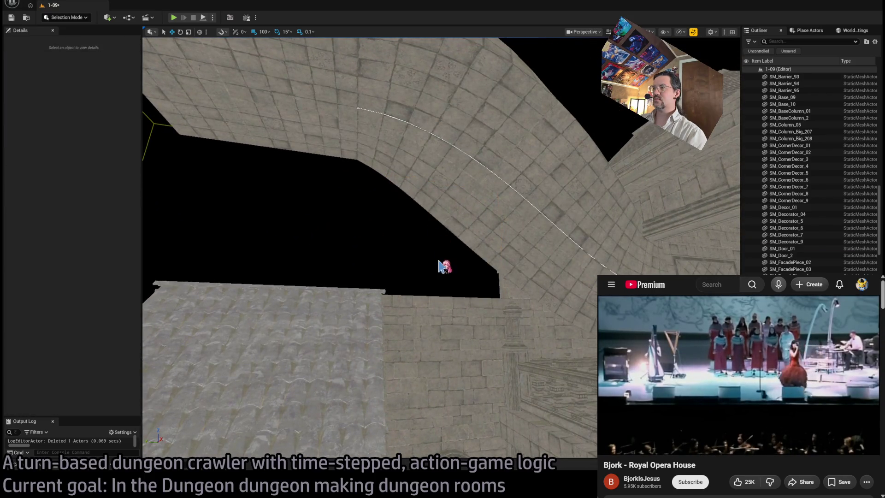
drag(249, 433, 226, 422)
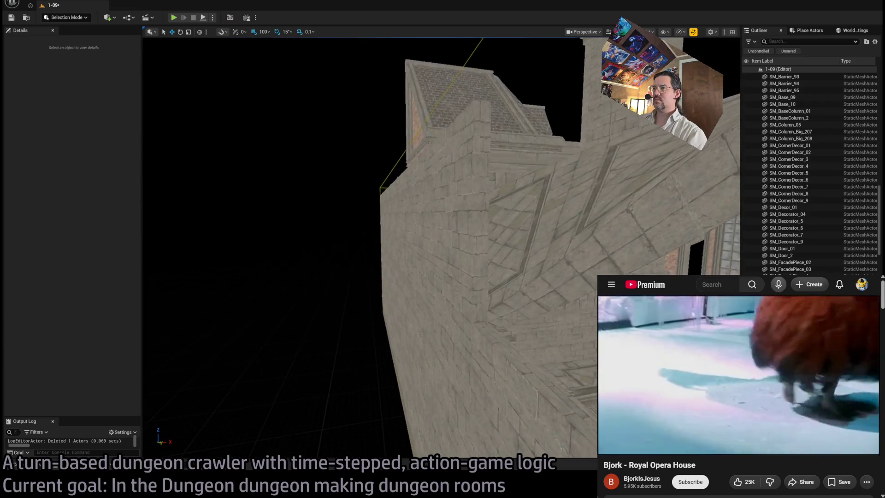
drag(441, 275, 378, 231)
key(ctrl+z)
click(44, 469)
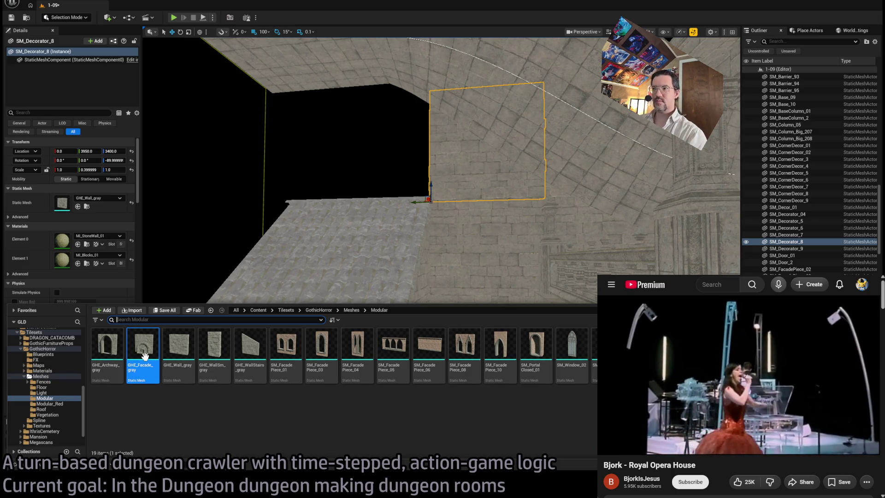
- Place SM_Column_Big_03 at the building corner at Y 3900, Z 2400, undoing a stray move
click(53, 377)
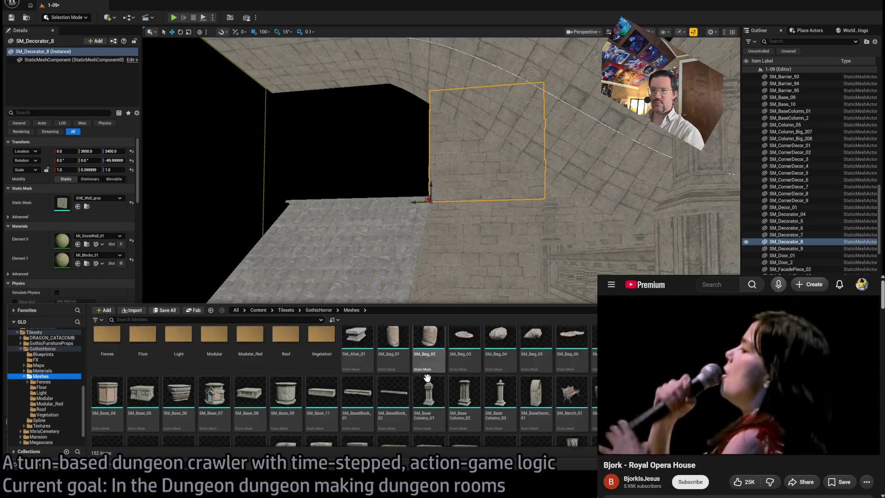
scroll(480, 399, down, 5)
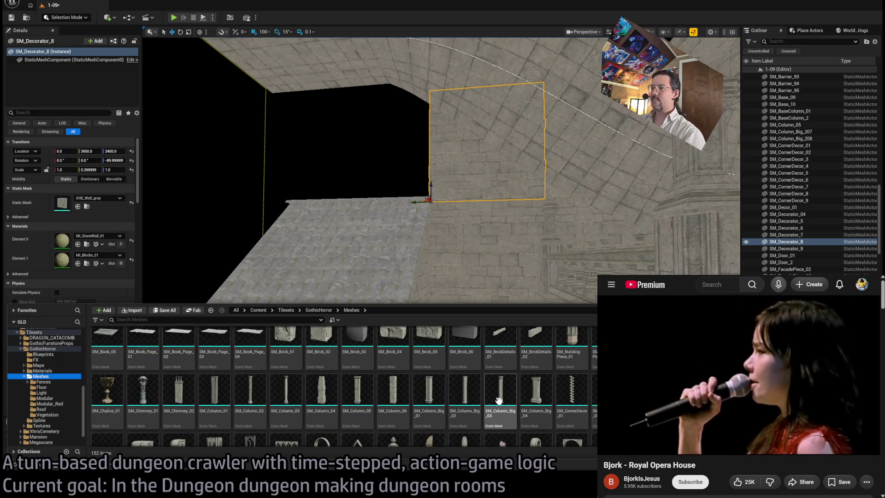
mouse_move(497, 390)
mouse_down()
mouse_move(439, 387)
mouse_move(427, 194)
mouse_move(438, 433)
mouse_move(450, 422)
mouse_move(439, 376)
mouse_move(446, 386)
mouse_up()
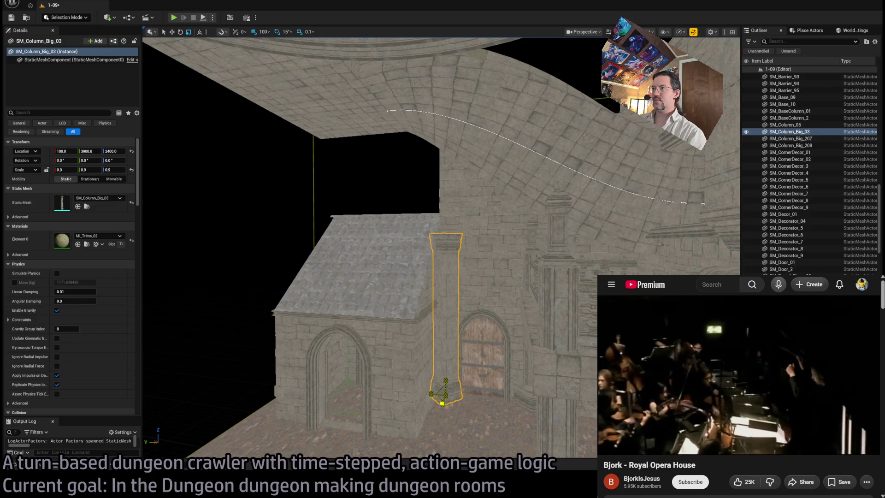
mouse_move(446, 386)
mouse_down()
mouse_move(446, 288)
mouse_move(442, 395)
mouse_move(401, 389)
mouse_up()
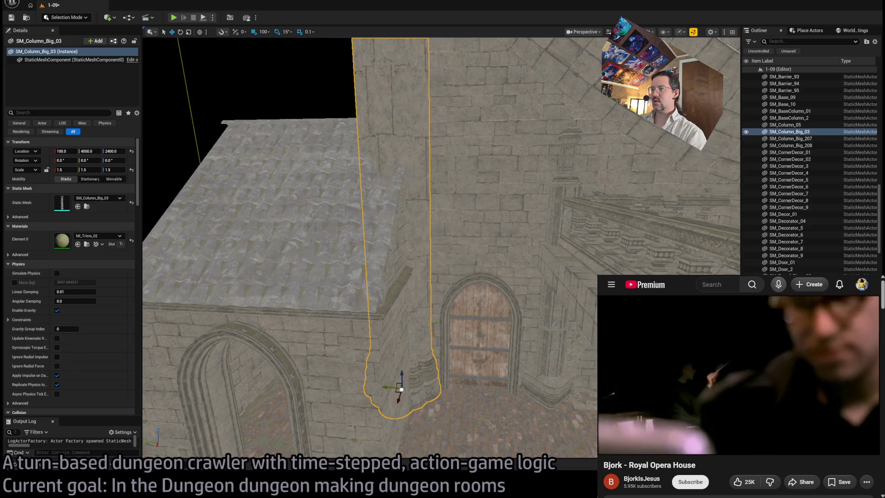
key(ctrl+z)
scroll(430, 340, down, 5)
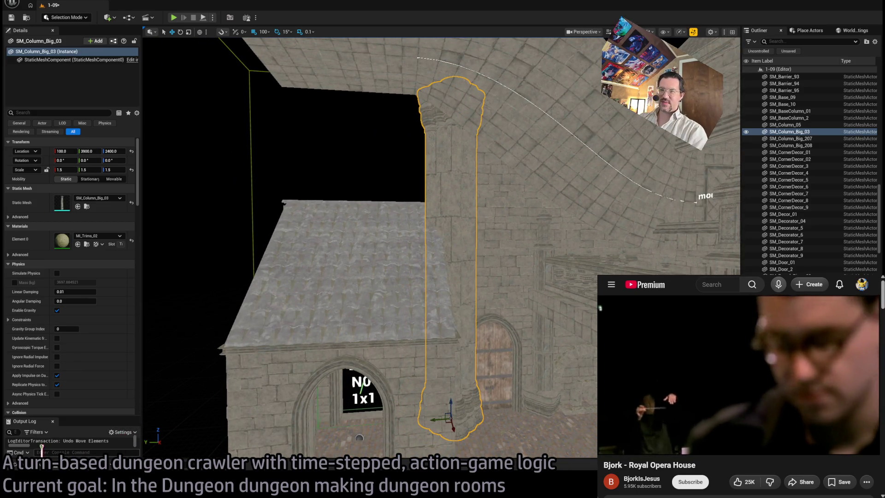
mouse_move(407, 405)
mouse_down()
mouse_move(402, 359)
mouse_move(406, 406)
mouse_move(397, 383)
mouse_move(406, 371)
mouse_move(427, 403)
mouse_up()
click(14, 465)
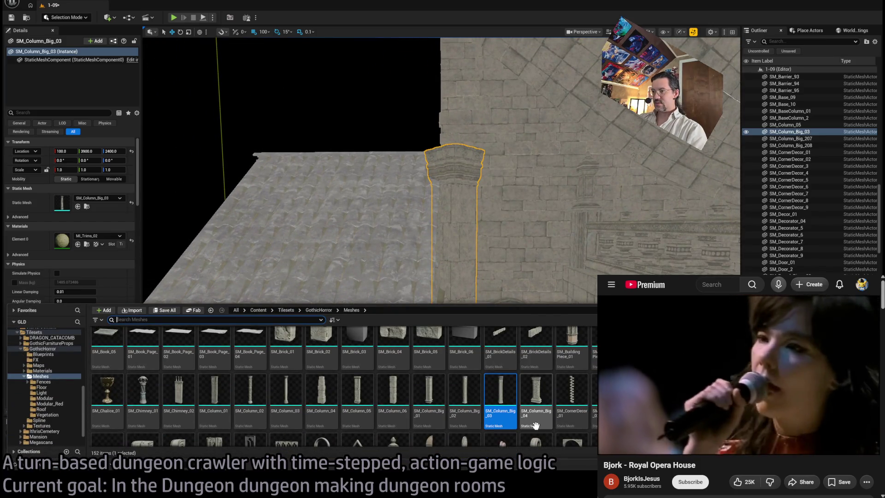
- Swap the column mesh to SM_Column_03 and scale it up to about 2.3
click(286, 392)
click(78, 206)
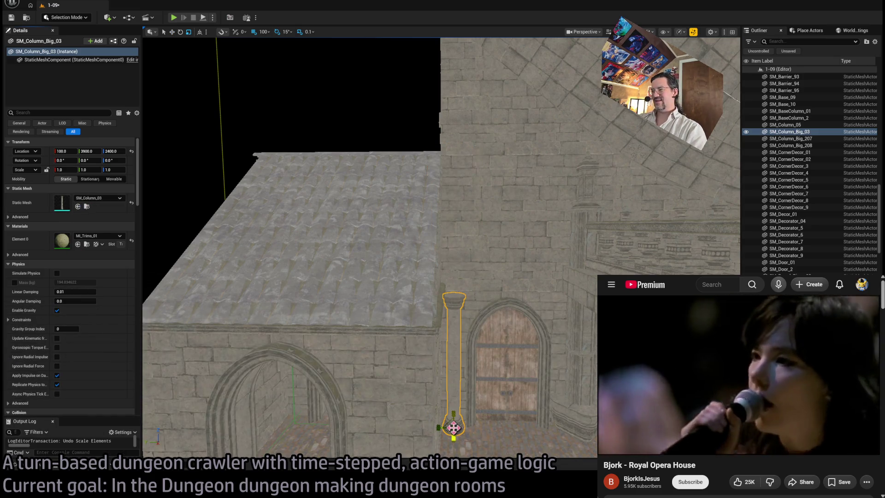
key(ctrl+y)
key(ctrl+z)
key(ctrl+y)
drag(454, 427, 457, 420)
- Set the column's Y and Z scale back to 1.0, shortening it
drag(429, 373, 429, 329)
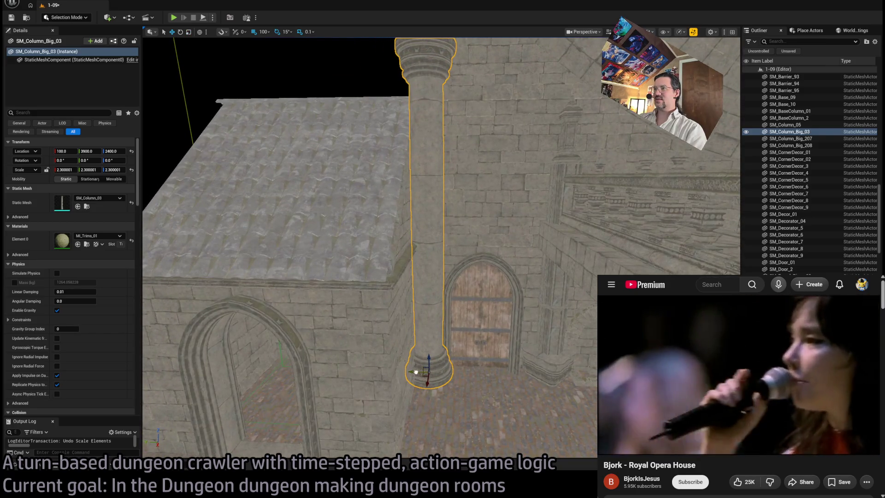
mouse_move(425, 367)
mouse_down()
mouse_move(406, 438)
mouse_move(443, 343)
mouse_move(433, 337)
mouse_up()
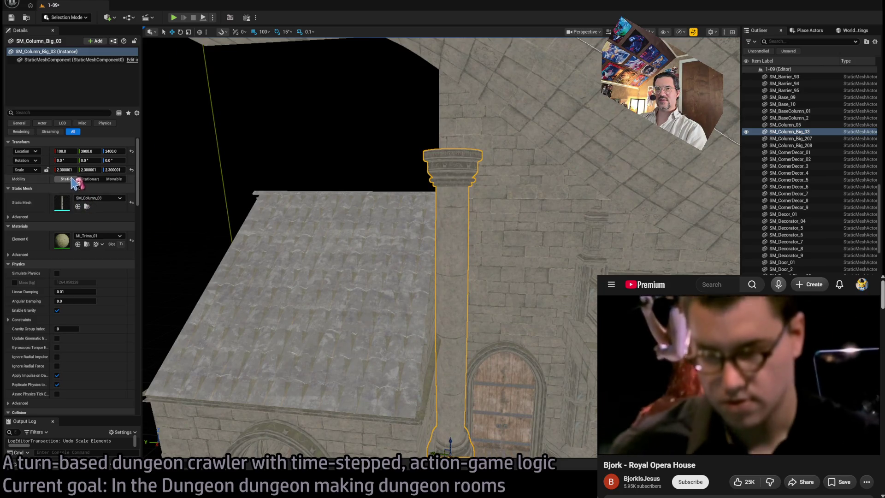
click(86, 170)
text(1)
key(Return)
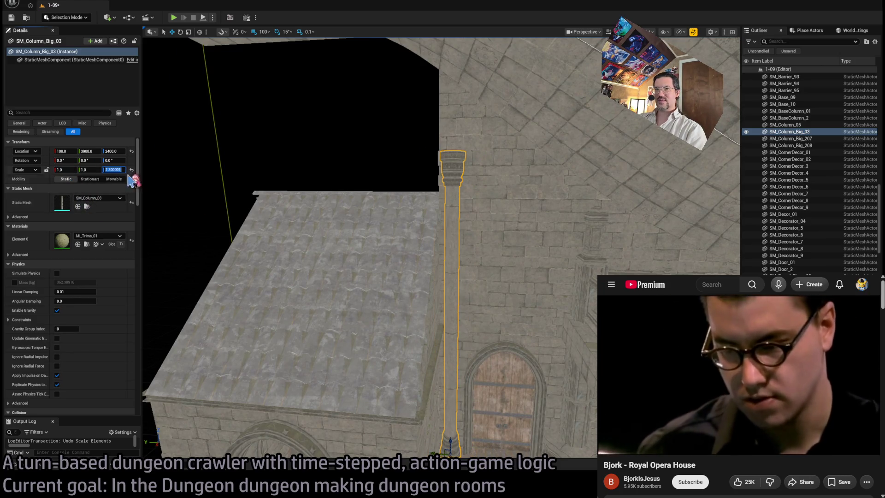
text(1)
key(Return)
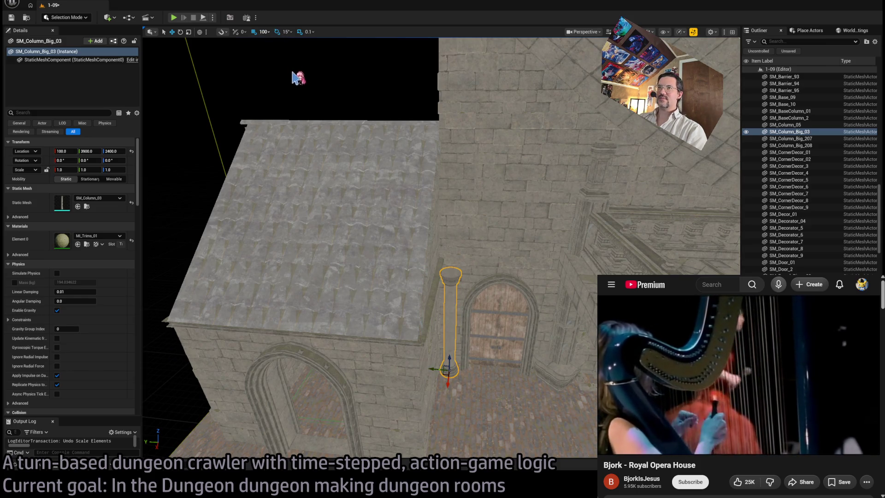
key(f)
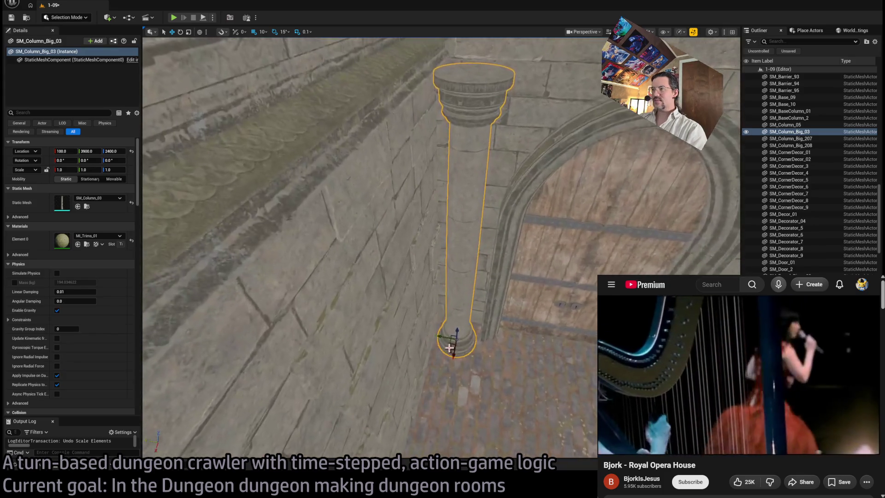
- Nudge the column toward the wall and stack two copies, SM_Column_Big_4 and SM_Column_Big_5, above it
drag(451, 343, 444, 326)
scroll(460, 337, down, 6)
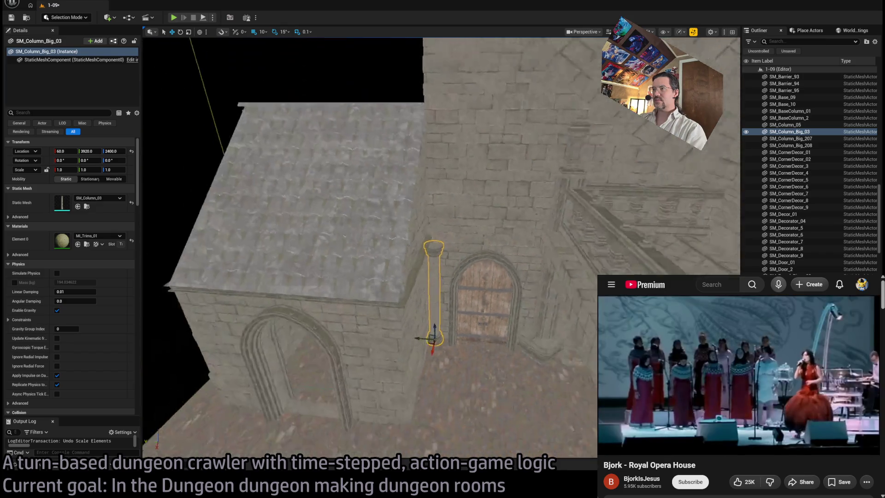
key(ctrl+d)
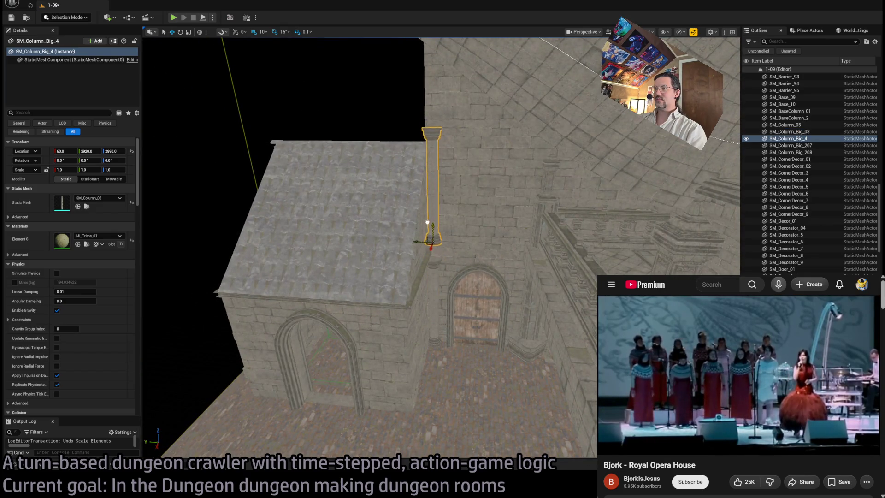
key(f)
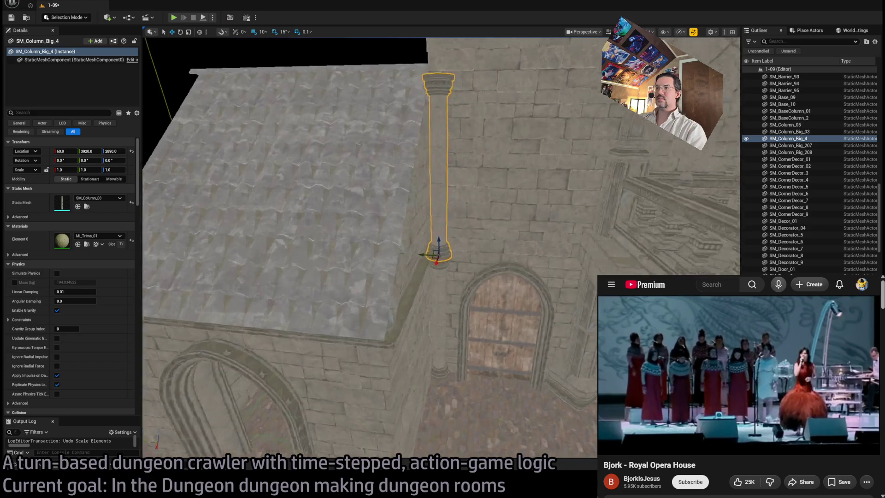
scroll(369, 249, down, 5)
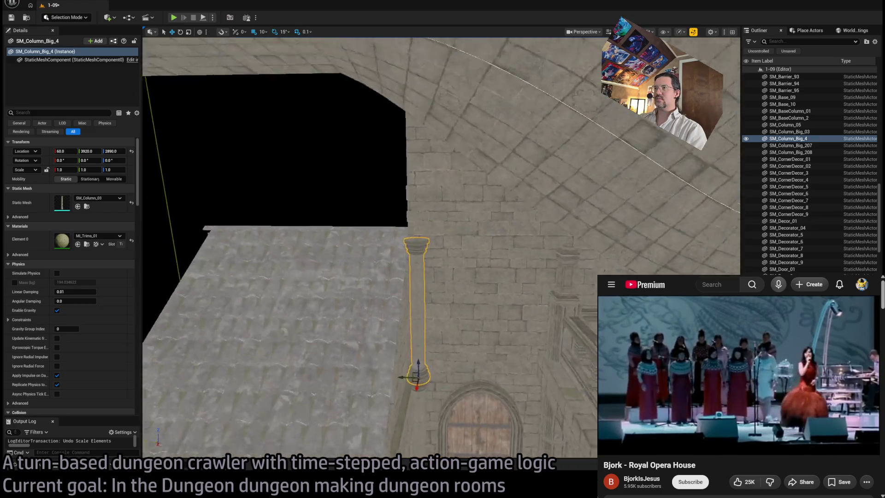
alt+drag(420, 357, 400, 209)
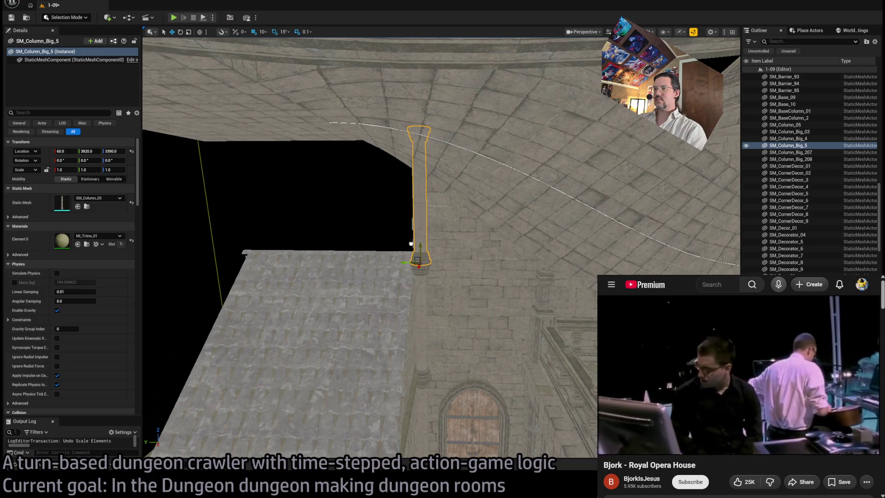
key(f)
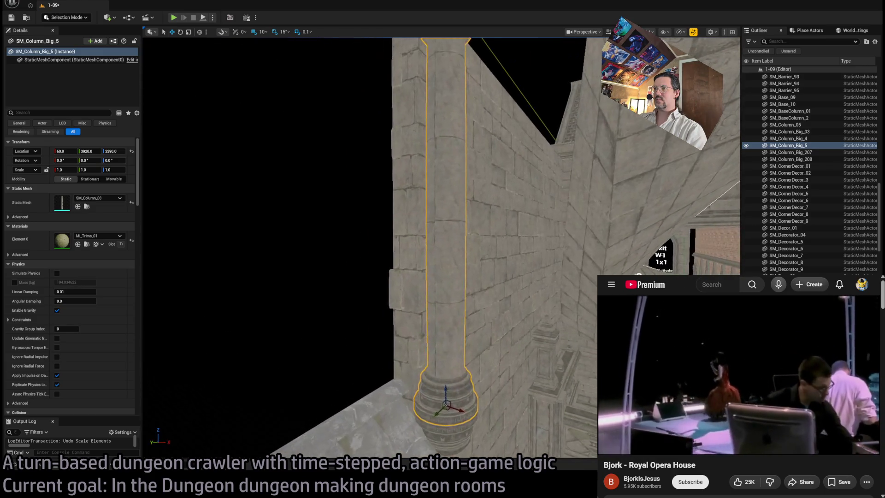
- Toggle the Content Drawer and fly out to view the building from outside
mouse_move(443, 249)
alt+mouse_down()
mouse_move(438, 259)
mouse_move(415, 240)
mouse_move(429, 221)
mouse_move(443, 231)
mouse_move(406, 231)
alt+mouse_up()
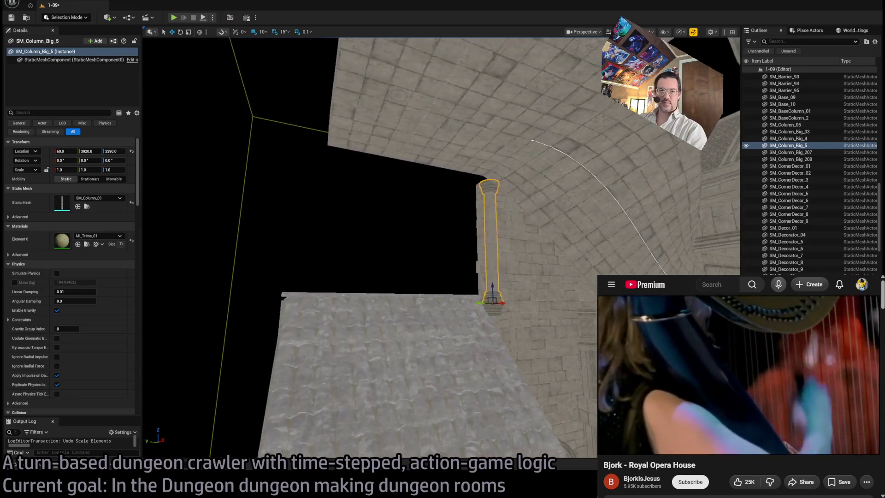
key(ctrl+space)
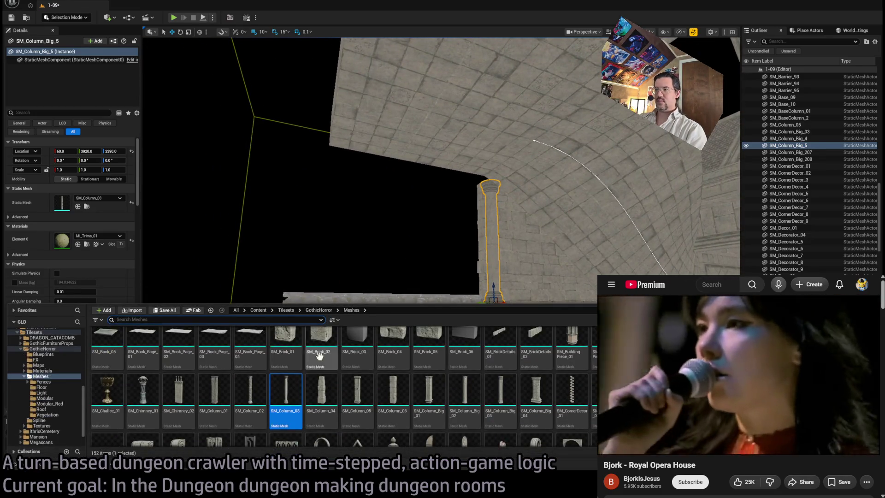
scroll(341, 383, up, 5)
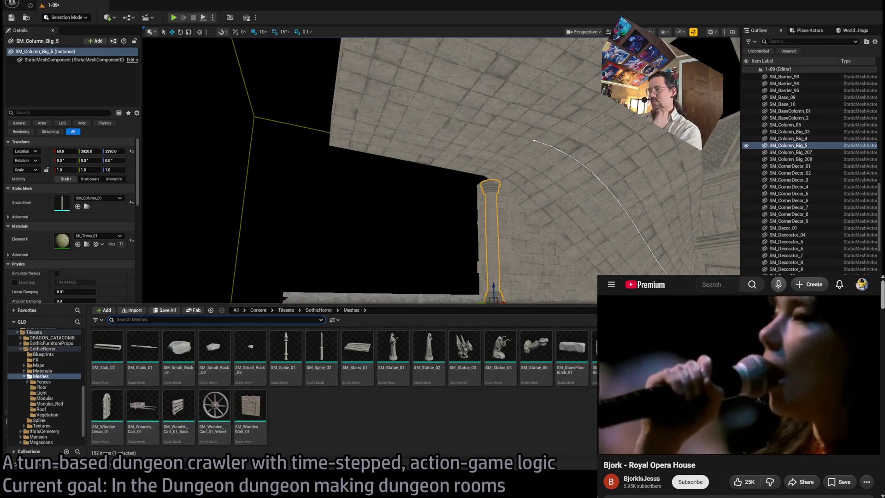
mouse_move(594, 334)
mouse_down()
mouse_move(484, 300)
mouse_move(410, 262)
mouse_move(448, 215)
mouse_up()
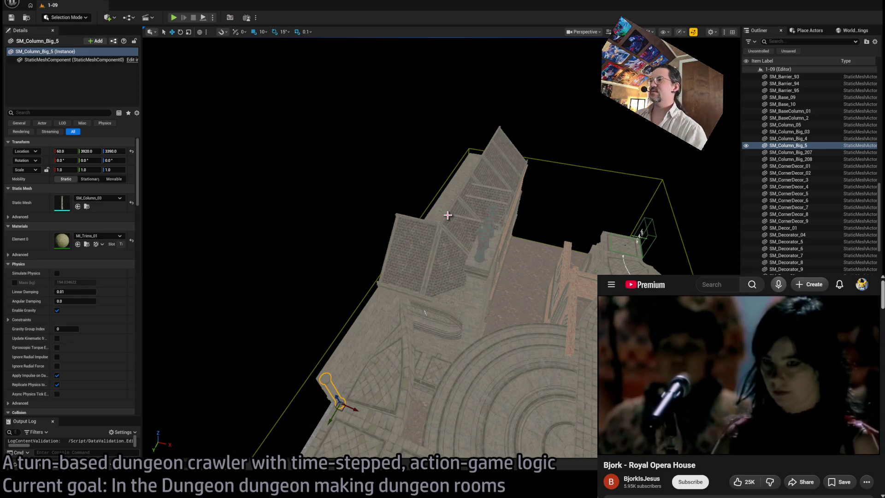
mouse_move(448, 215)
mouse_down()
mouse_move(438, 129)
mouse_move(444, 200)
mouse_move(454, 203)
mouse_move(436, 203)
mouse_move(429, 185)
mouse_move(447, 189)
mouse_move(416, 318)
mouse_move(405, 300)
mouse_move(420, 310)
mouse_up()
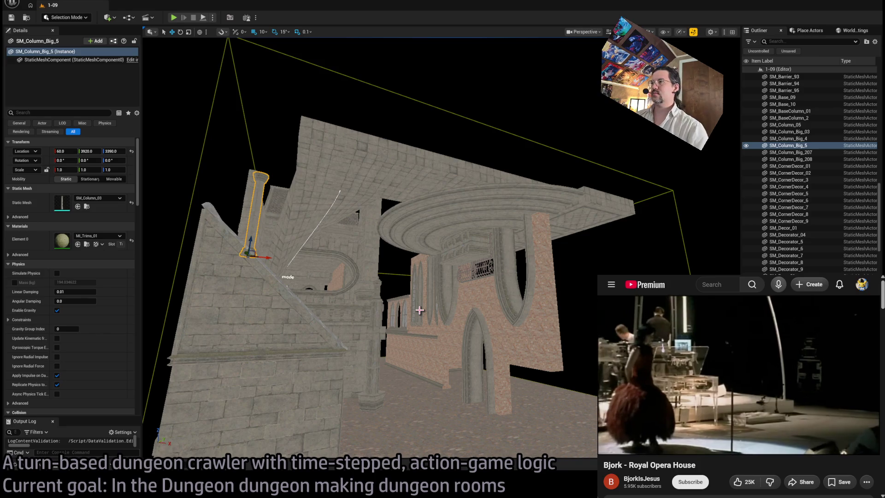
drag(429, 303, 391, 281)
click(498, 225)
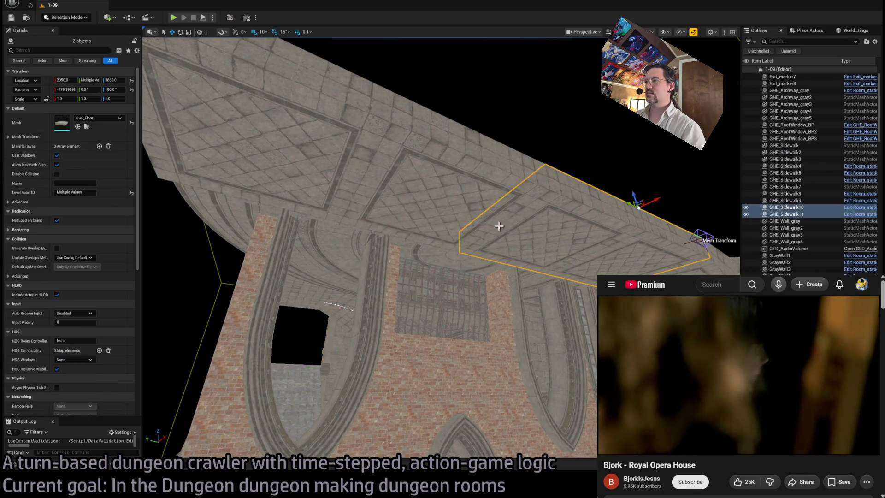
- Select Exit_marker8 in the stone house doorway and change its Exit Name from N0 to S0
mouse_move(367, 186)
mouse_down()
mouse_move(438, 194)
mouse_move(582, 254)
mouse_move(516, 258)
mouse_move(409, 321)
mouse_move(410, 304)
mouse_move(450, 271)
mouse_move(450, 249)
mouse_move(378, 252)
mouse_move(450, 253)
mouse_up()
click(582, 254)
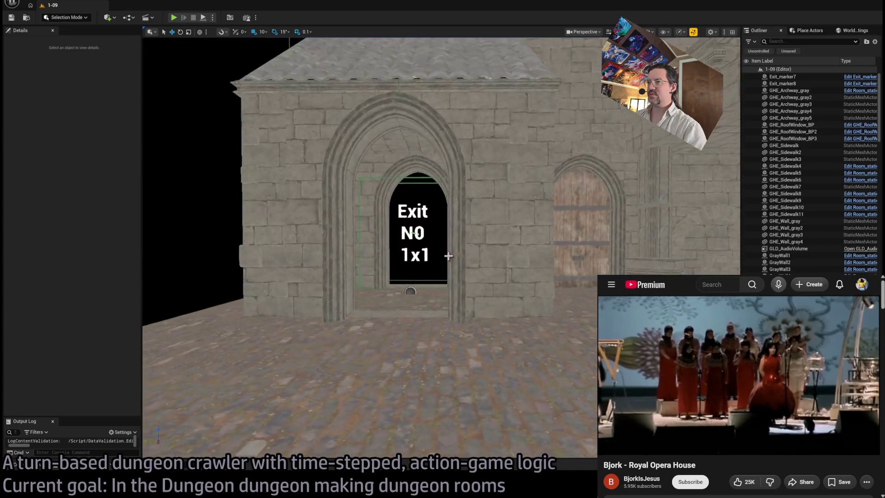
click(427, 230)
click(69, 189)
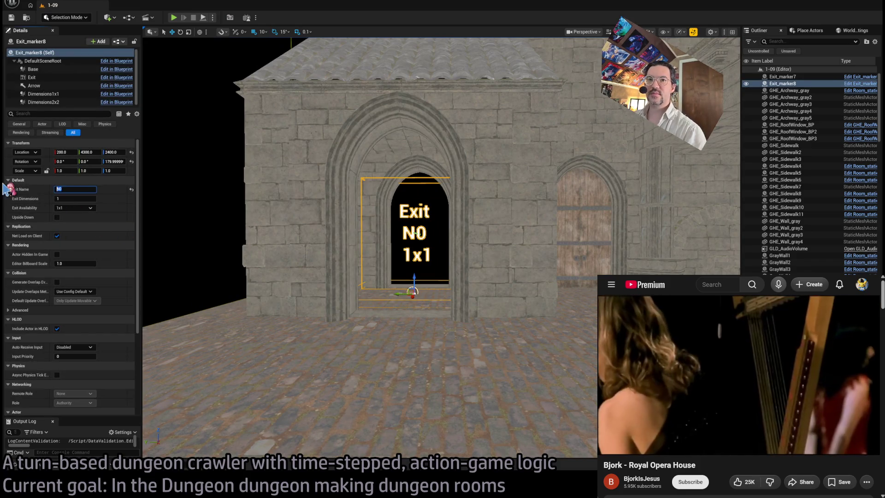
text(S)
mouse_move(415, 252)
mouse_down()
mouse_move(387, 252)
mouse_move(396, 249)
mouse_move(350, 267)
mouse_move(413, 257)
mouse_move(397, 243)
mouse_up()
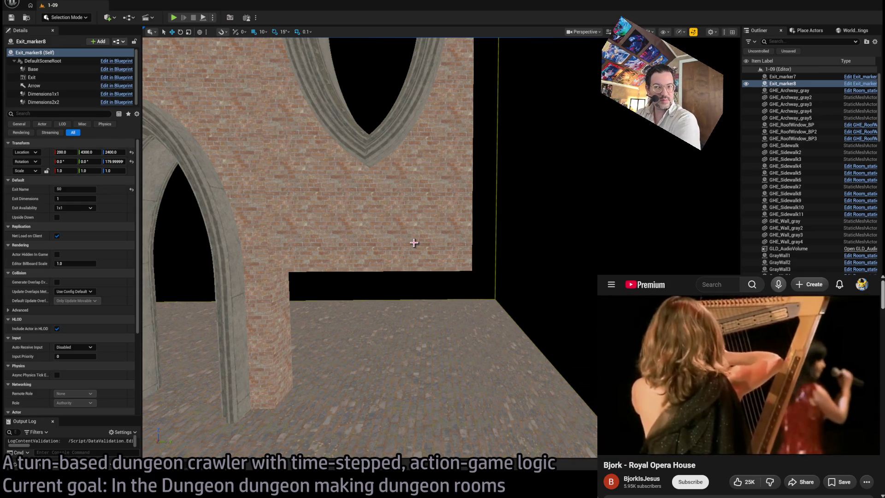
- Fly from the exit marker's doorway down the brick-walled street toward the dark archway
key(f)
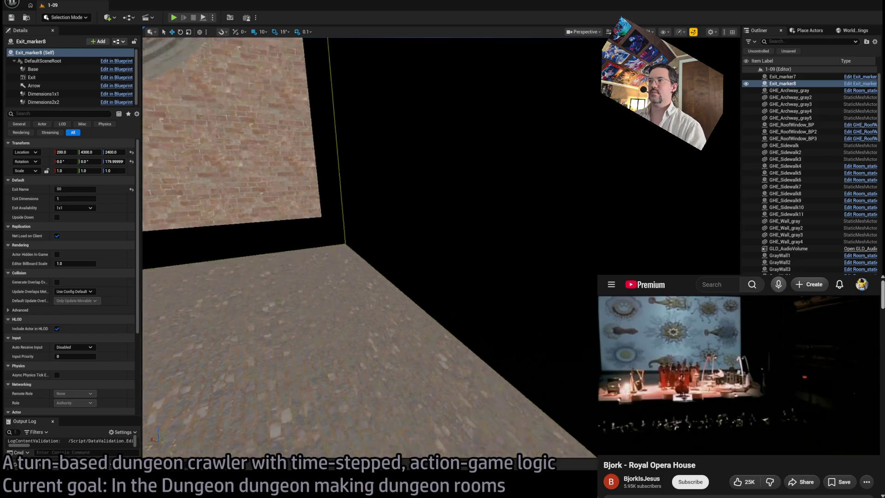
key(w)
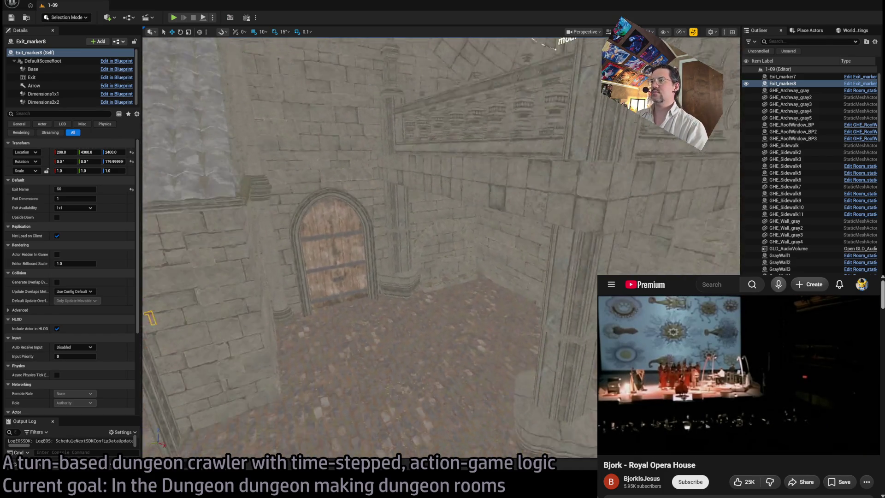
key(a)
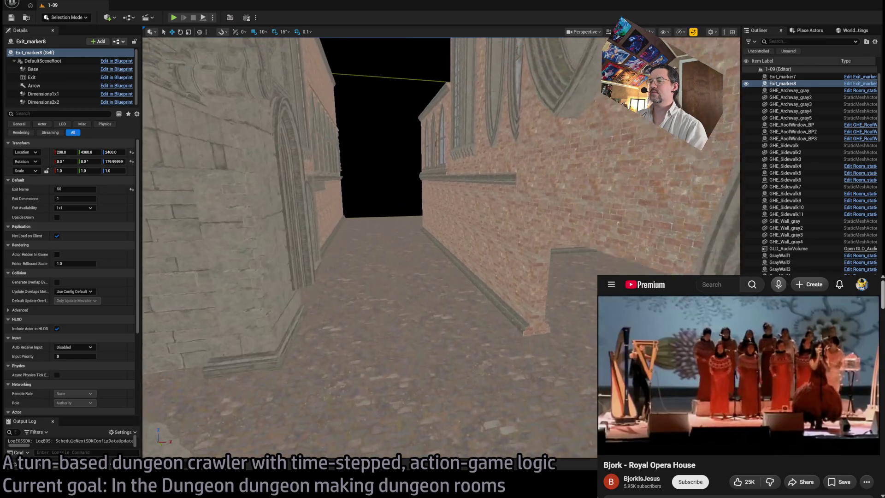
key(w)
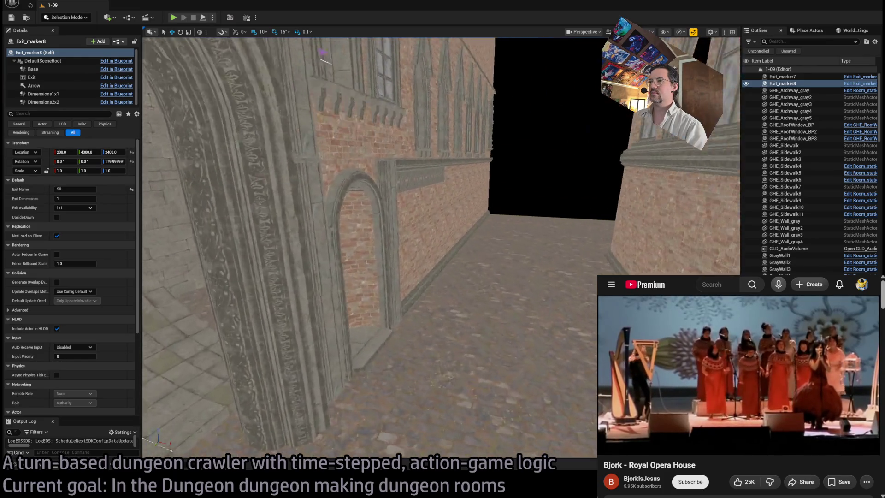
key(w)
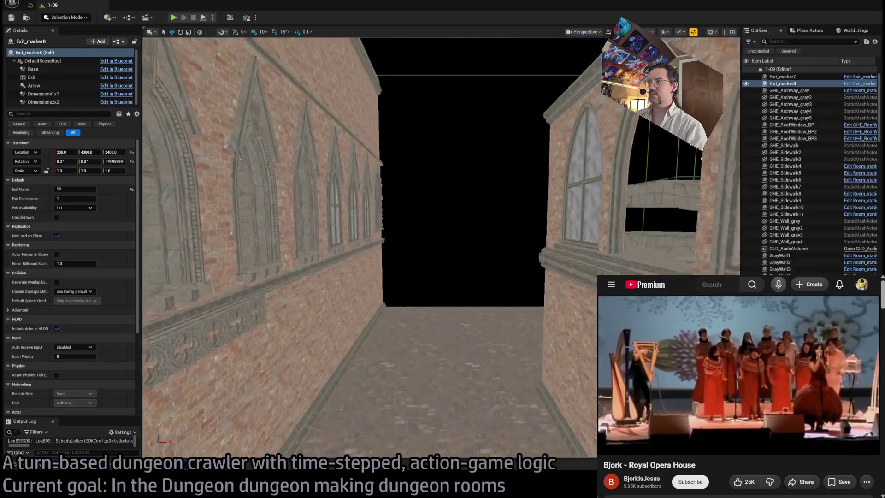
key(w)
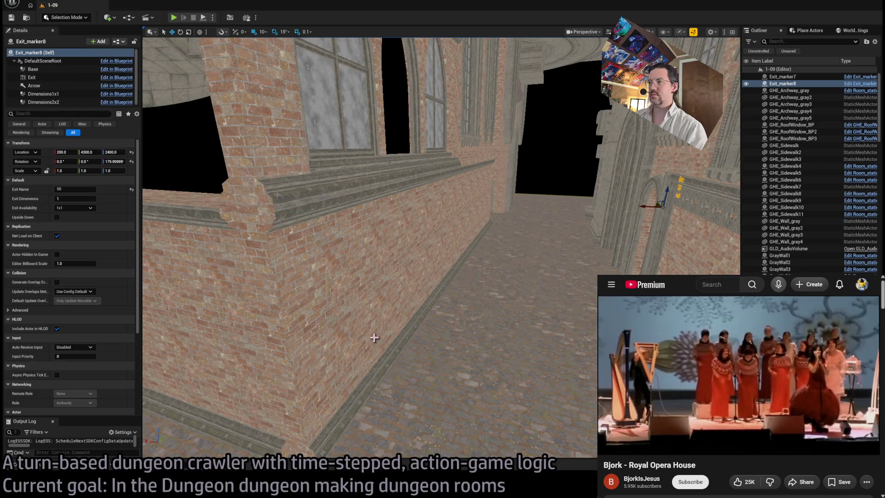
key(w)
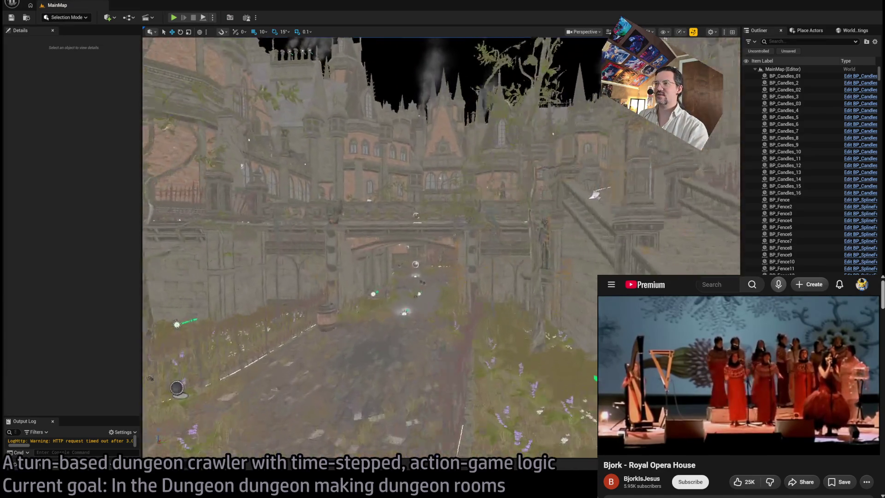
- Select the open gate together with its left and right stone pillars and the right gate
scroll(385, 139, up, 5)
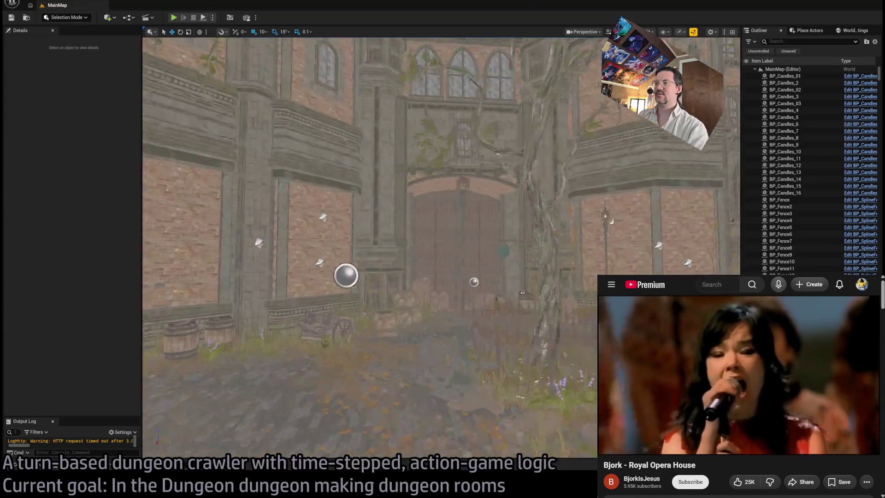
scroll(369, 249, up, 3)
scroll(369, 249, up, 3)
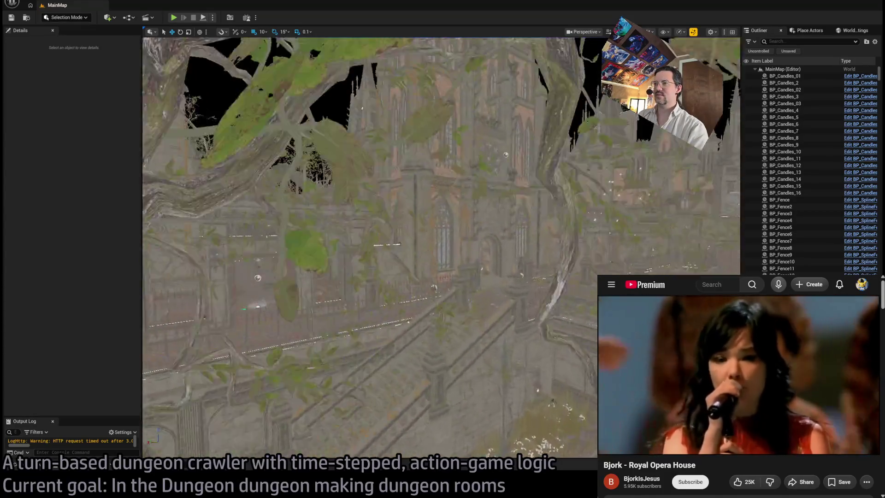
scroll(468, 203, up, 3)
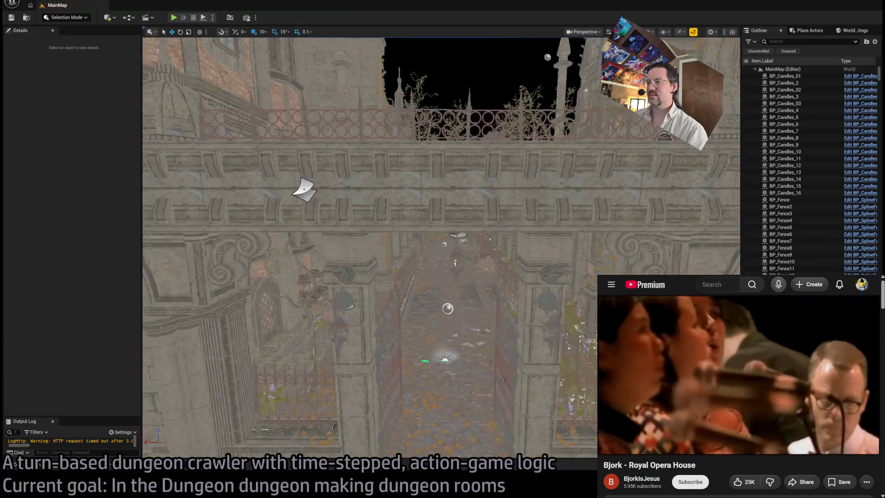
click(396, 295)
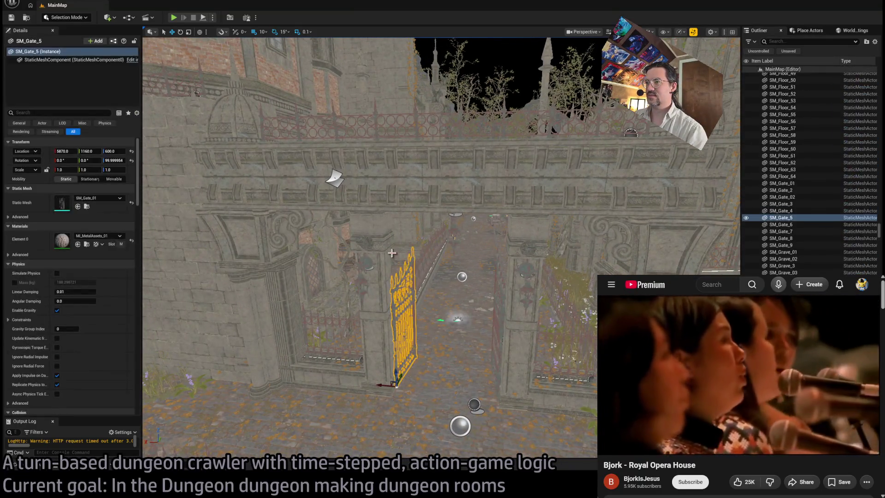
ctrl+click(368, 274)
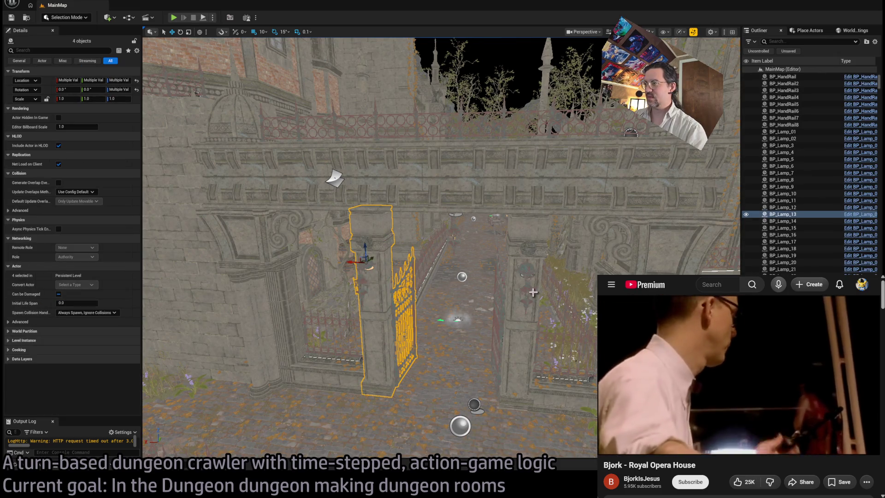
key(ctrl+z)
ctrl+click(367, 284)
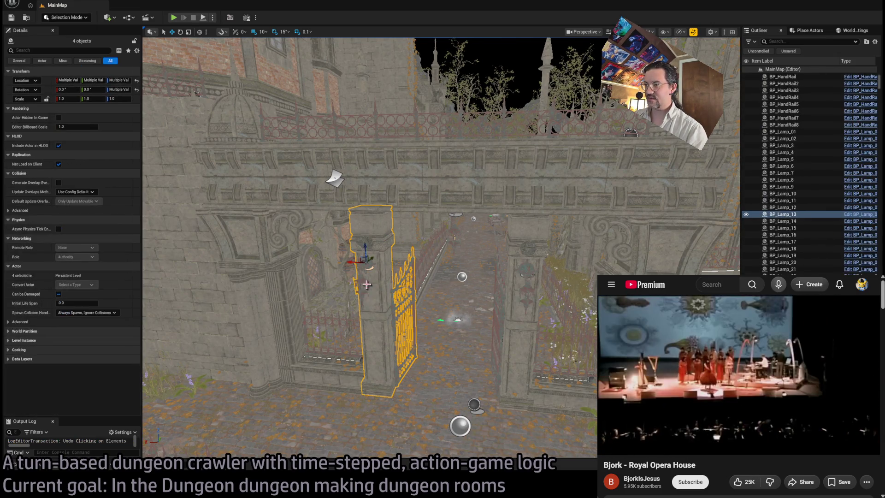
ctrl+click(530, 286)
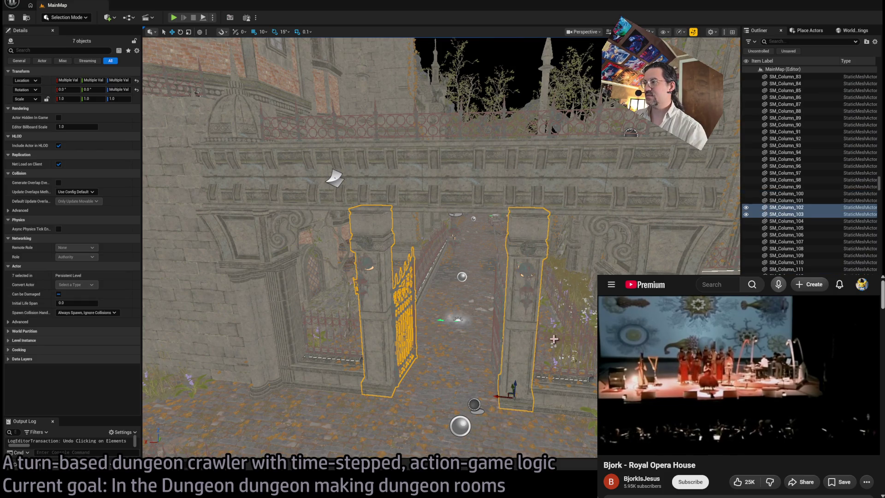
ctrl+click(503, 323)
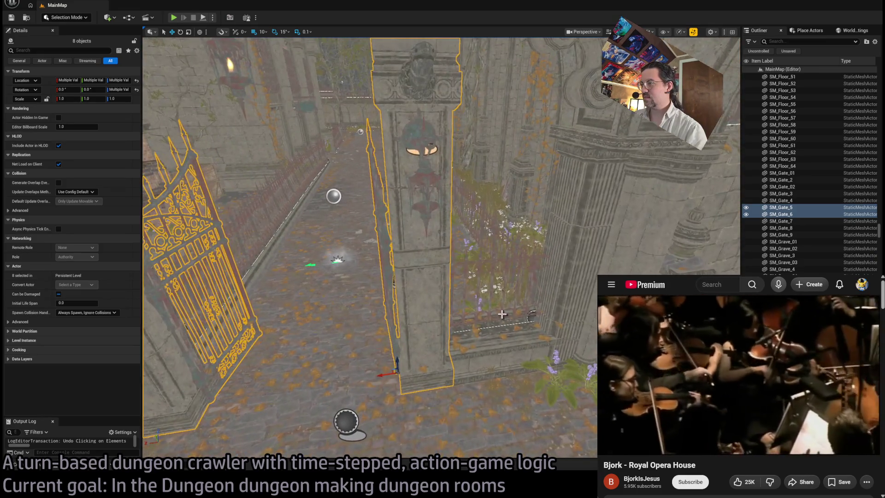
ctrl+click(498, 276)
ctrl+click(576, 276)
- Add the right column, upper arch pieces, dome and upper fence railing to the selection
scroll(576, 276, down, 8)
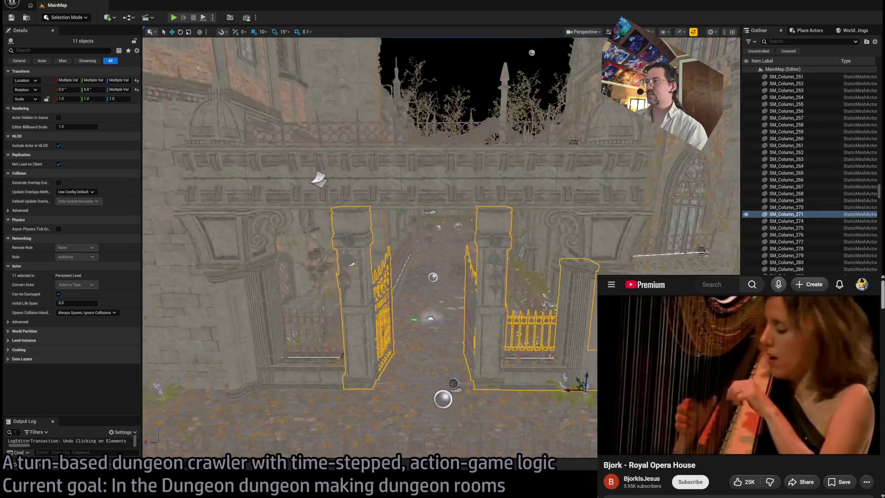
ctrl+click(511, 319)
ctrl+click(510, 243)
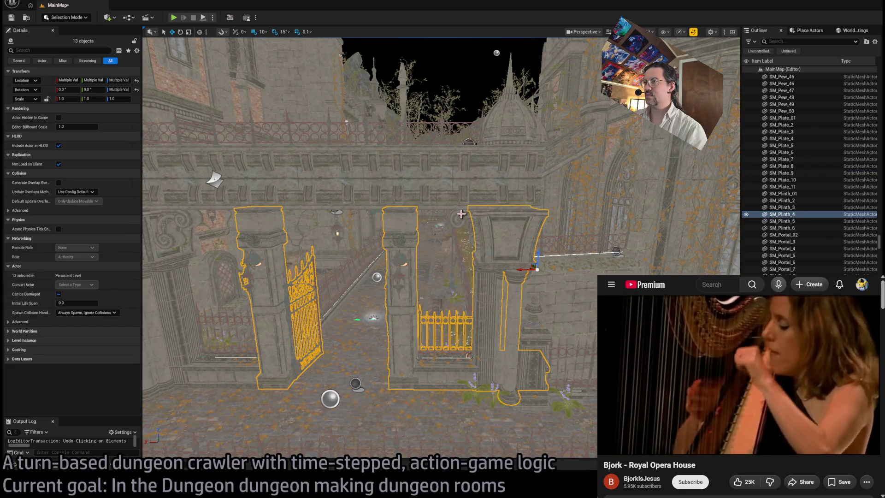
ctrl+click(466, 217)
ctrl+click(508, 152)
ctrl+click(521, 119)
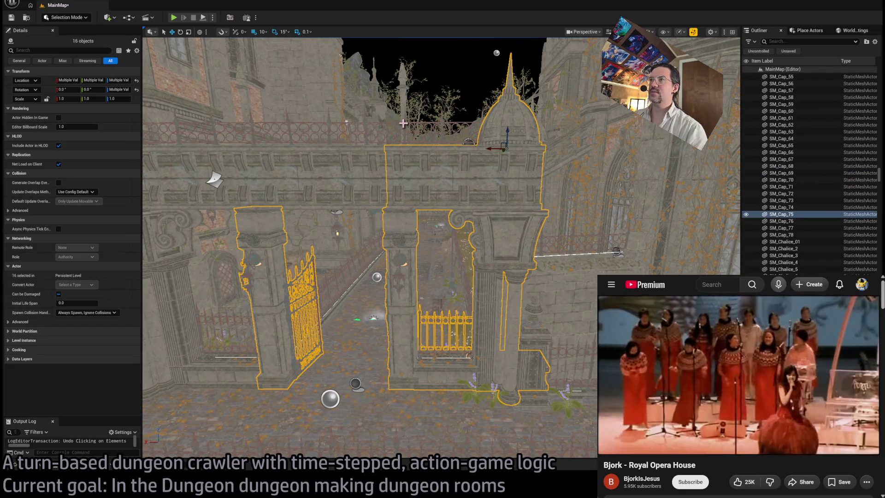
ctrl+click(403, 123)
scroll(328, 120, up, 5)
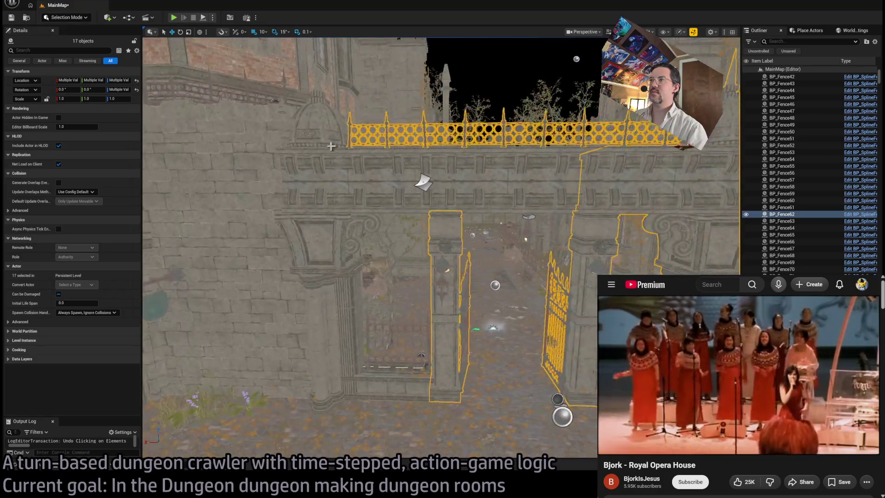
- Add the left entablature, arch, dome, lower-left column, inner door frame and iron gate
ctrl+click(331, 146)
ctrl+click(332, 157)
ctrl+click(322, 143)
ctrl+click(322, 267)
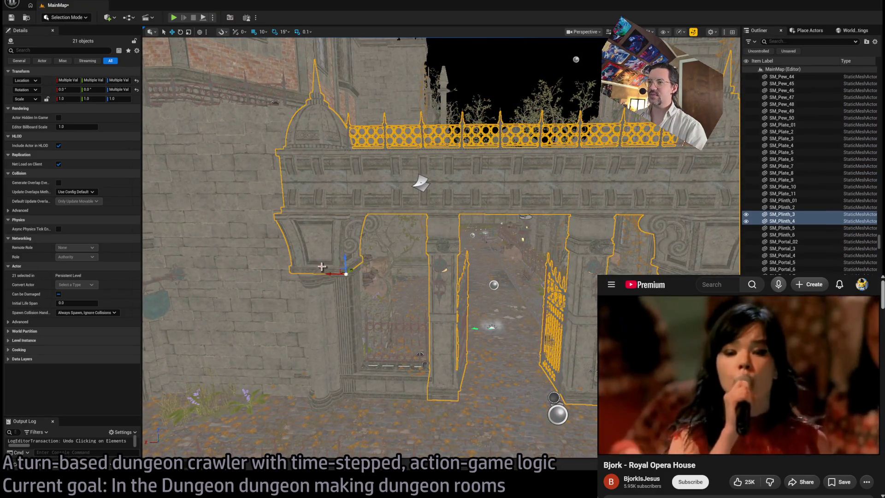
ctrl+click(326, 336)
ctrl+click(341, 332)
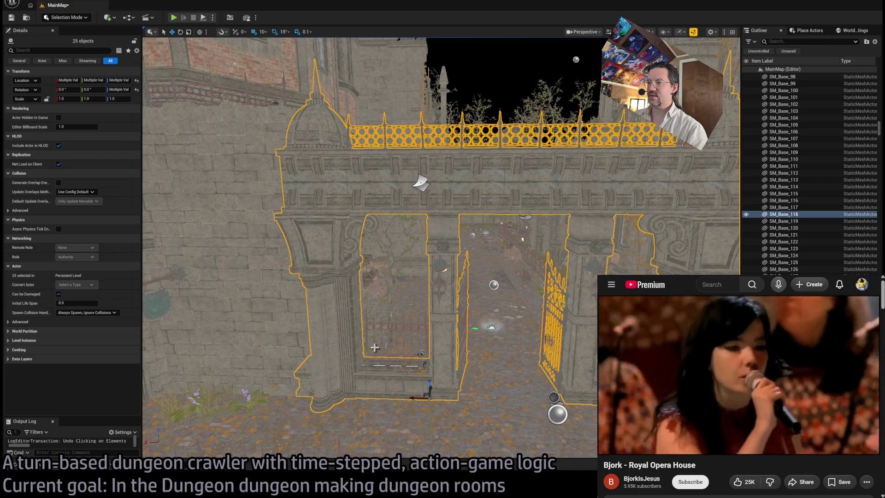
ctrl+click(389, 317)
ctrl+click(424, 343)
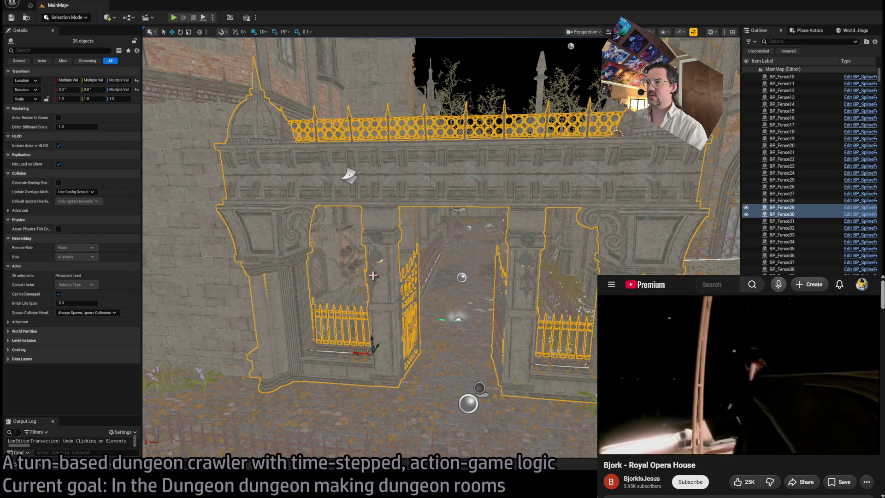
- Add the remaining gateway columns and decor pieces, then copy the 30-piece gateway
scroll(553, 267, up, 5)
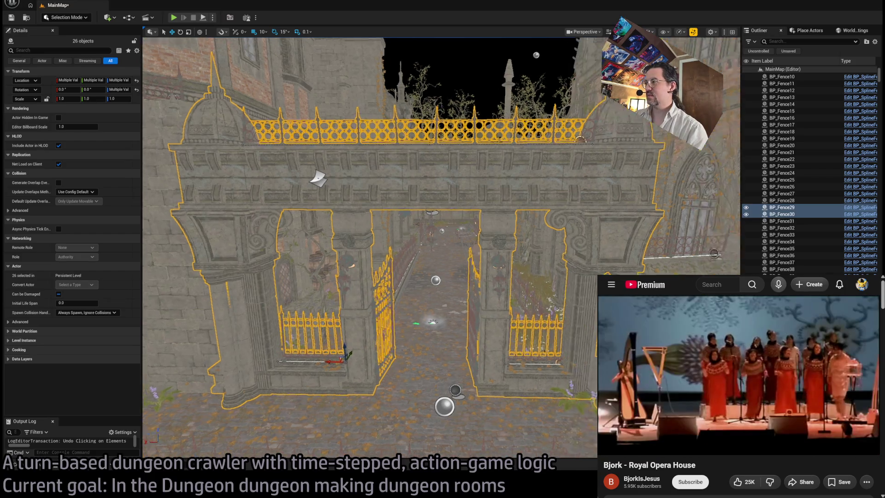
mouse_move(442, 387)
mouse_down()
mouse_move(423, 367)
mouse_move(399, 214)
mouse_move(359, 222)
mouse_move(360, 267)
mouse_move(315, 283)
mouse_up()
ctrl+click(390, 280)
ctrl+click(406, 249)
ctrl+click(360, 214)
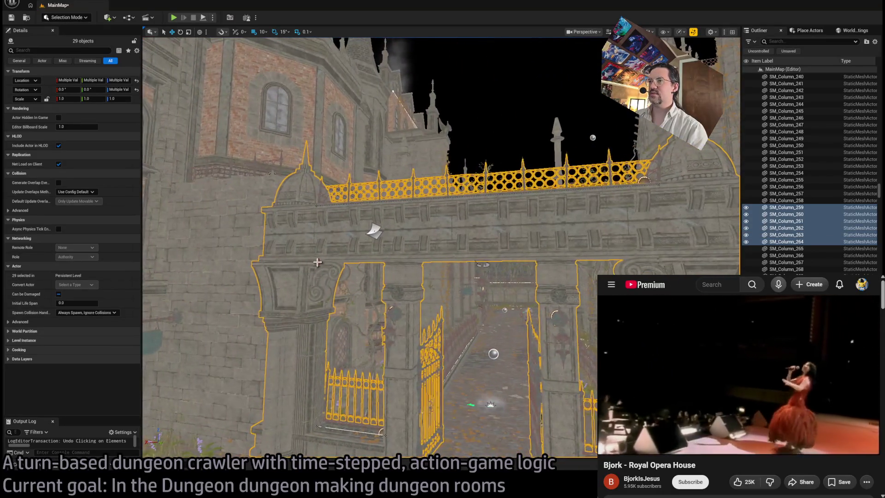
ctrl+click(315, 283)
mouse_move(295, 227)
mouse_down()
mouse_move(309, 231)
mouse_move(309, 212)
mouse_move(310, 233)
mouse_move(345, 219)
mouse_move(309, 214)
mouse_up()
key(ctrl+c)
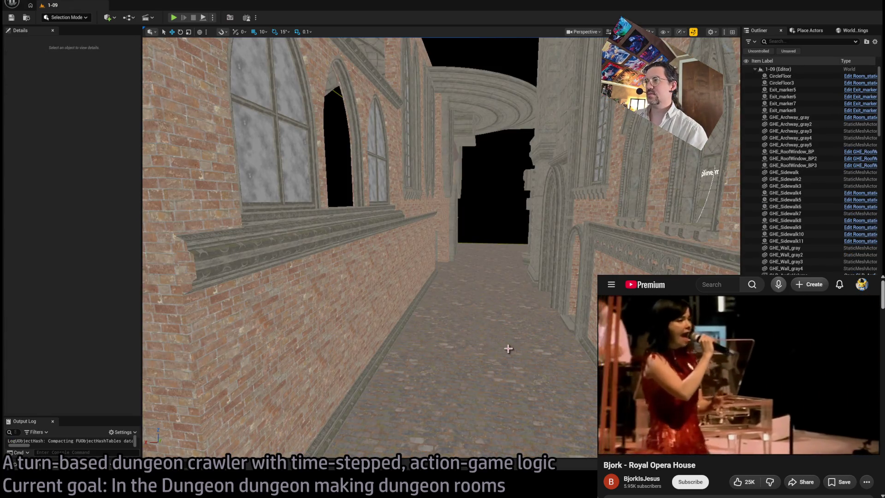
- Paste the gateway into level 1-09 and place it beside the bridge between the brick walls
key(ctrl+v)
key(f)
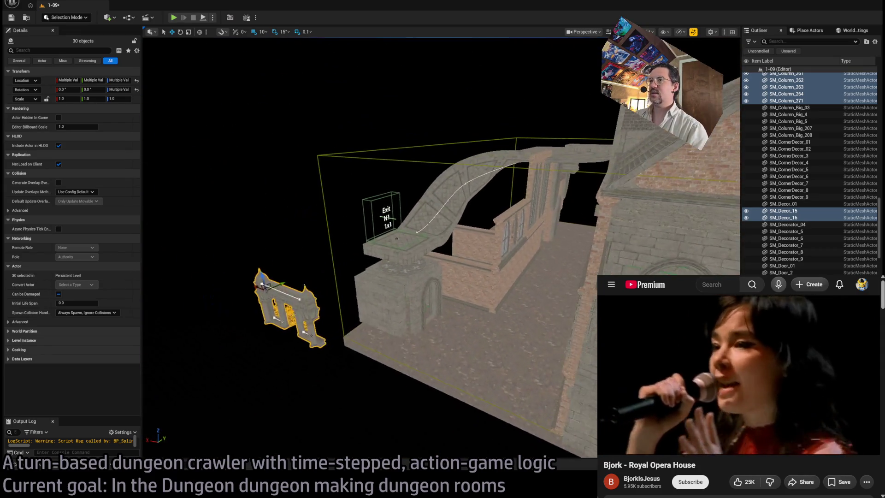
mouse_move(261, 286)
mouse_down()
mouse_move(432, 242)
mouse_move(433, 235)
mouse_up()
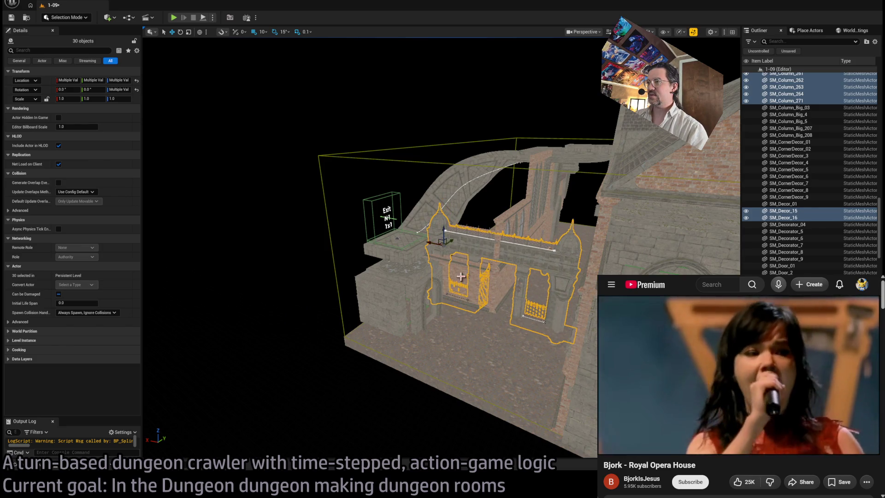
mouse_move(419, 298)
mouse_down()
mouse_move(452, 285)
mouse_move(450, 228)
mouse_up()
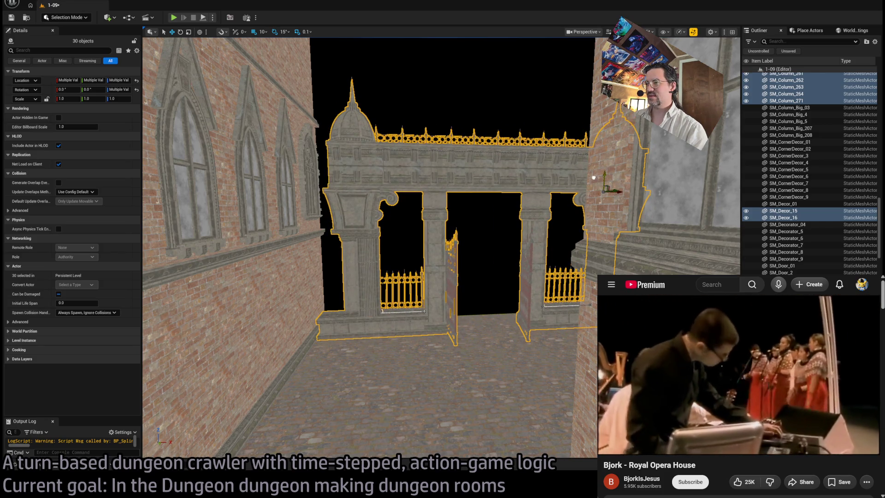
scroll(223, 137, up, 10)
scroll(223, 137, down, 5)
mouse_move(592, 213)
mouse_down()
mouse_move(542, 132)
mouse_move(442, 148)
mouse_move(627, 202)
mouse_up()
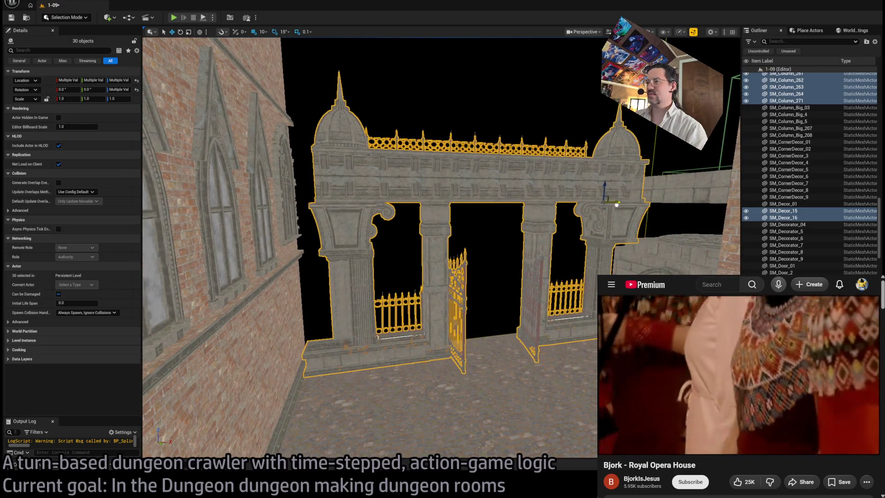
key(ctrl+z)
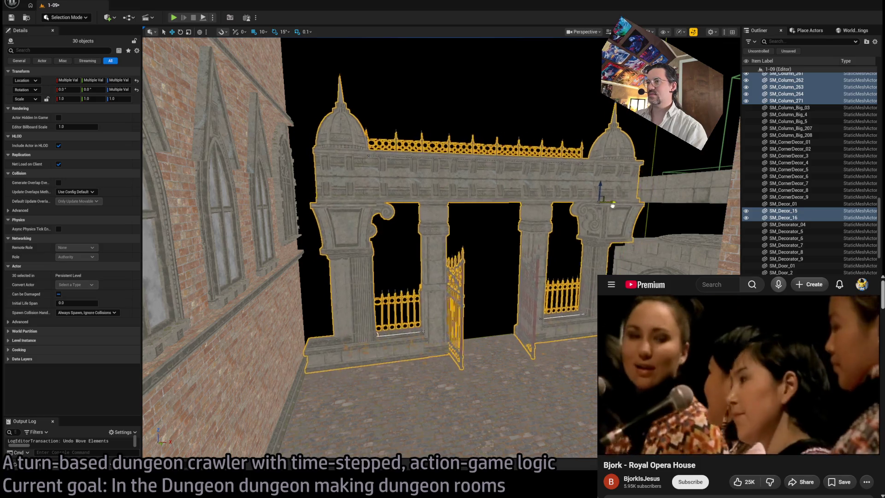
- Fly toward the left tower's brick wall and select its window pieces
mouse_move(625, 205)
mouse_down()
mouse_move(623, 221)
mouse_move(648, 244)
mouse_up()
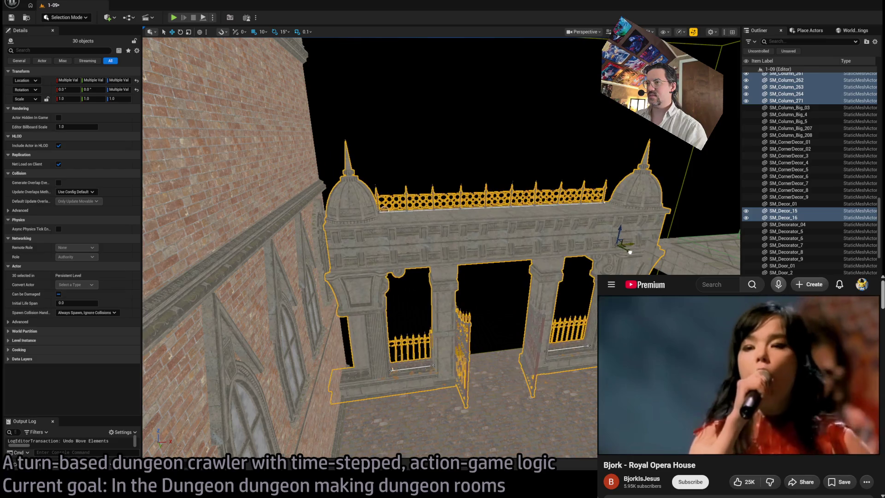
drag(630, 253, 620, 192)
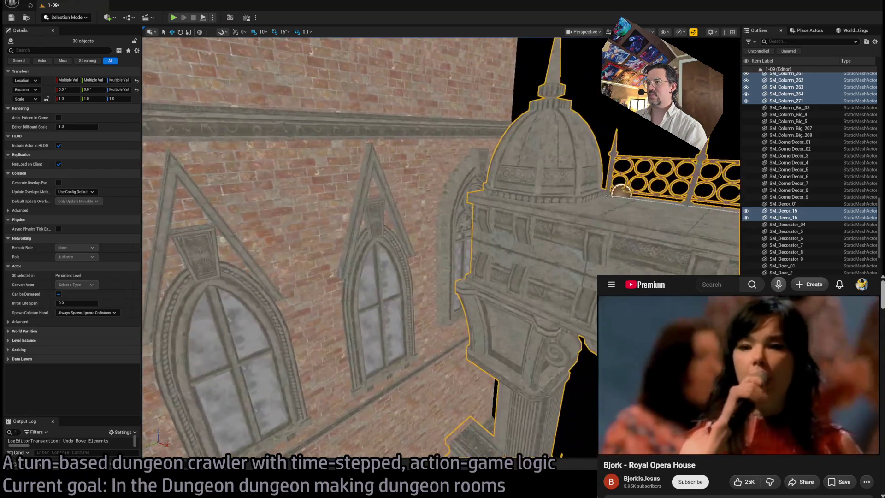
click(455, 226)
ctrl+click(463, 258)
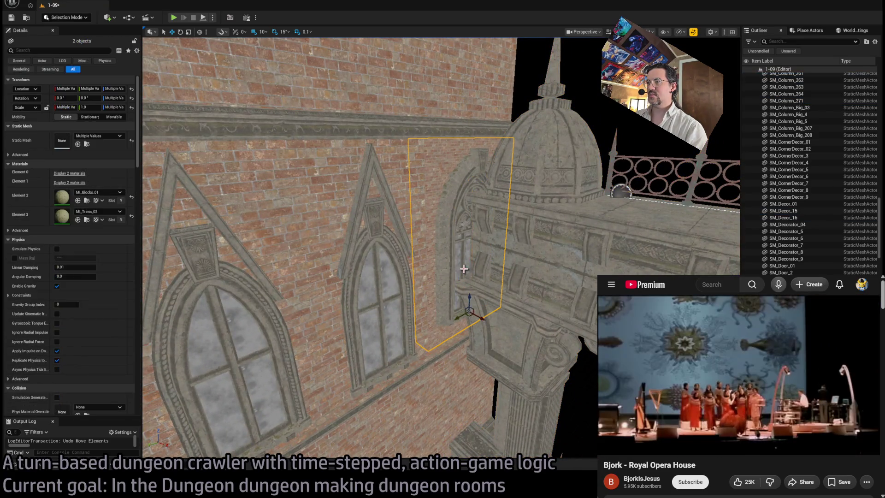
key(Delete)
key(ctrl+z)
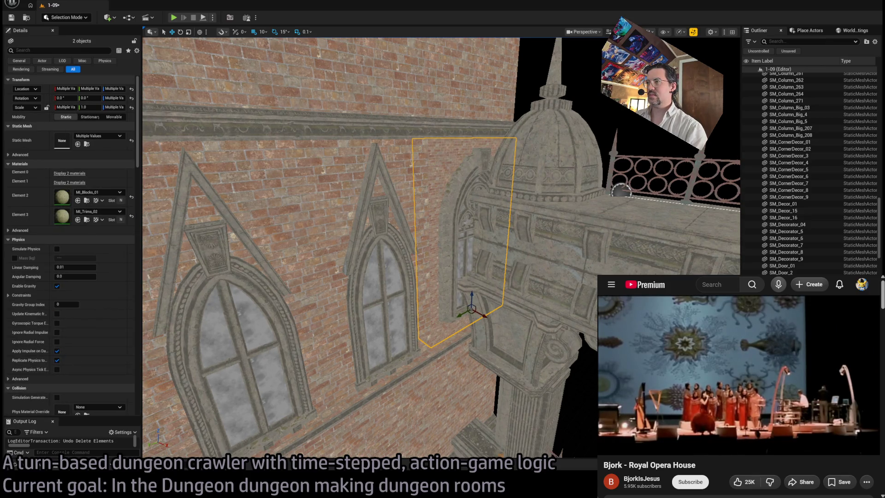
mouse_move(620, 190)
mouse_down()
mouse_move(582, 191)
mouse_move(581, 138)
mouse_up()
key(f)
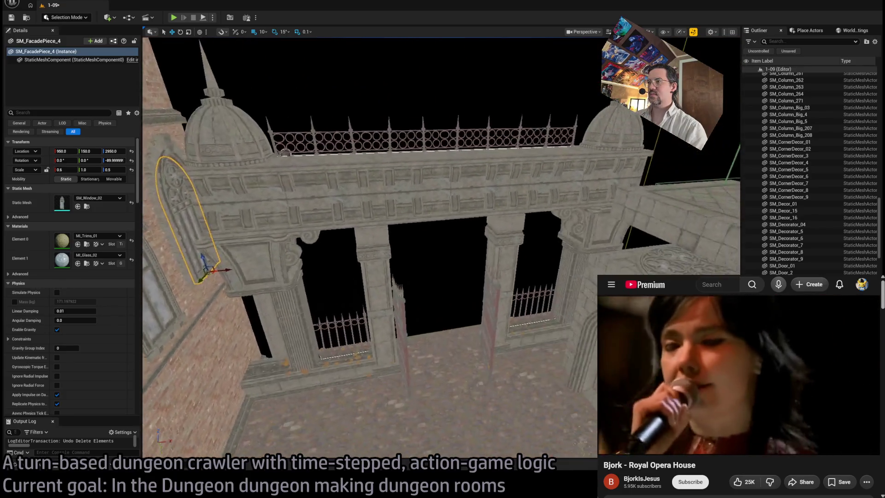
drag(574, 288, 574, 288)
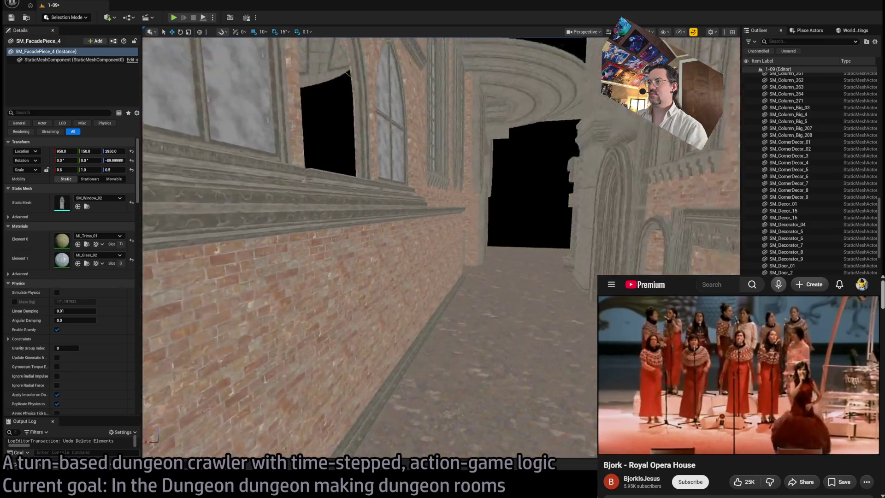
drag(574, 288, 574, 289)
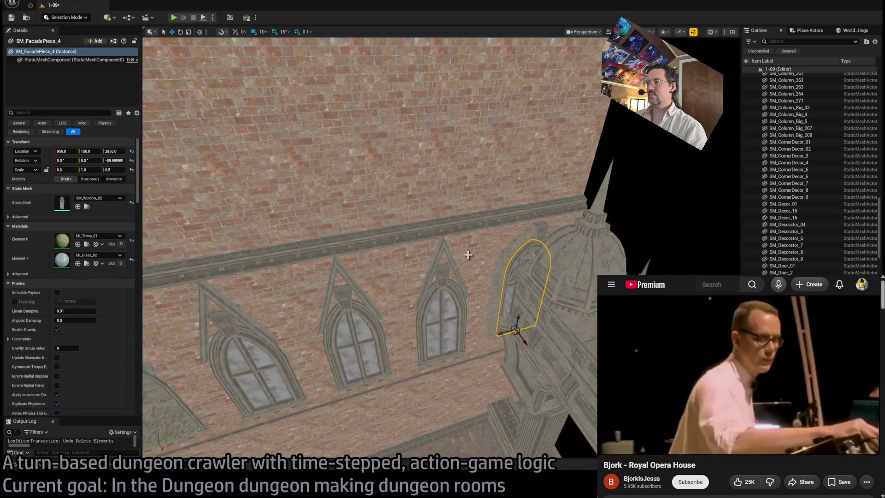
click(502, 244)
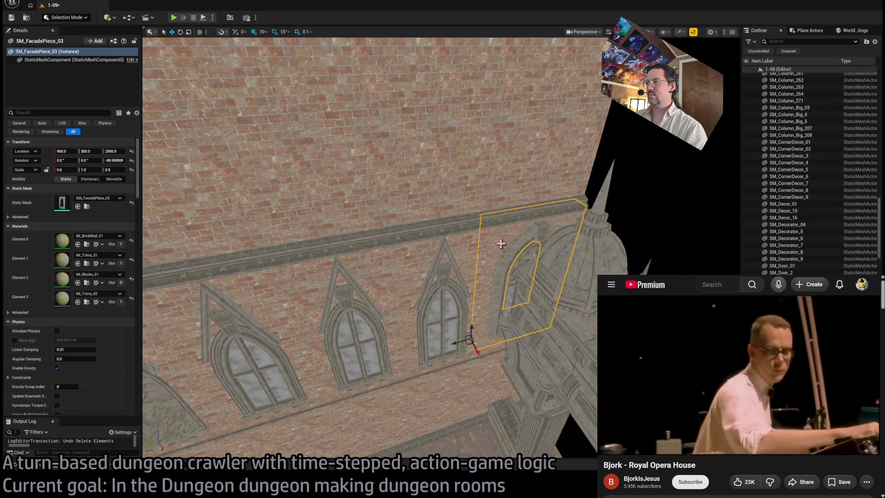
drag(501, 244, 528, 308)
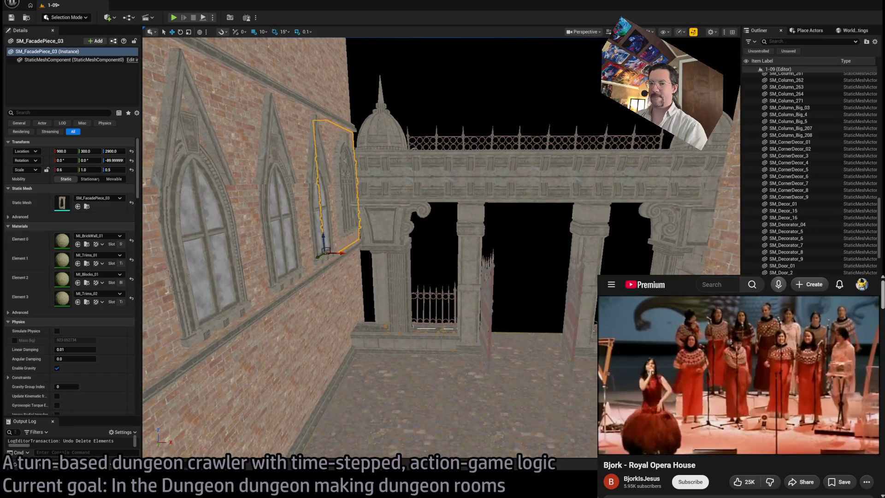
scroll(443, 296, up, 5)
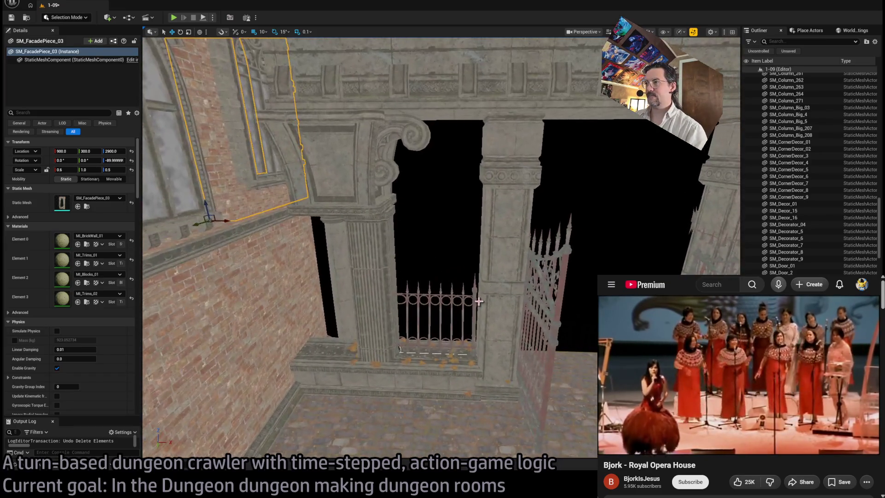
click(400, 349)
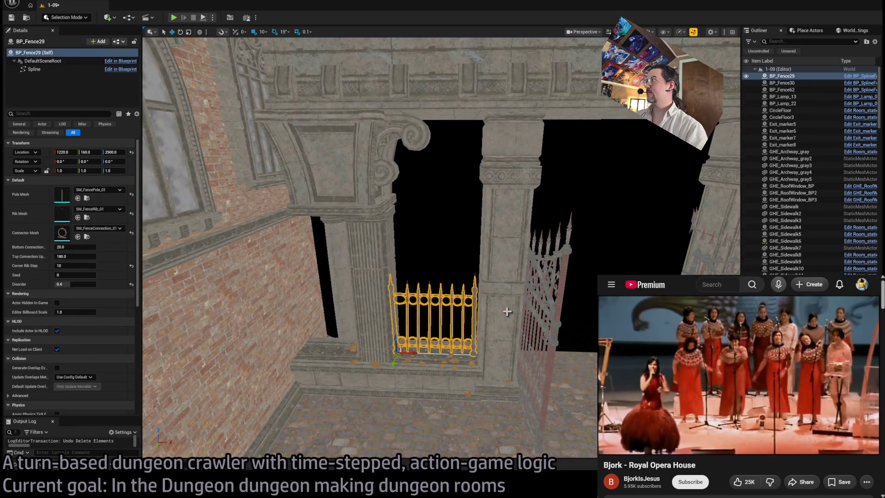
- Open BP_Fence29's BP_SplineFence Blueprint on its BuildFence graph
click(868, 78)
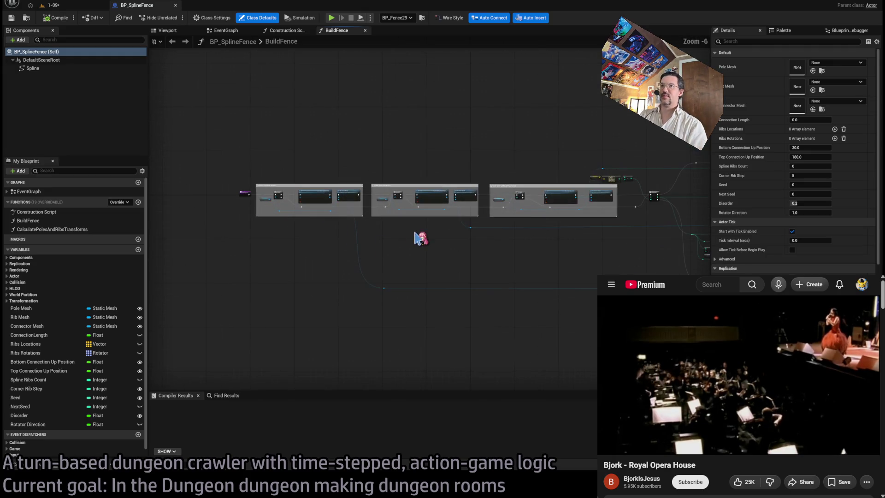
scroll(315, 219, up, 2)
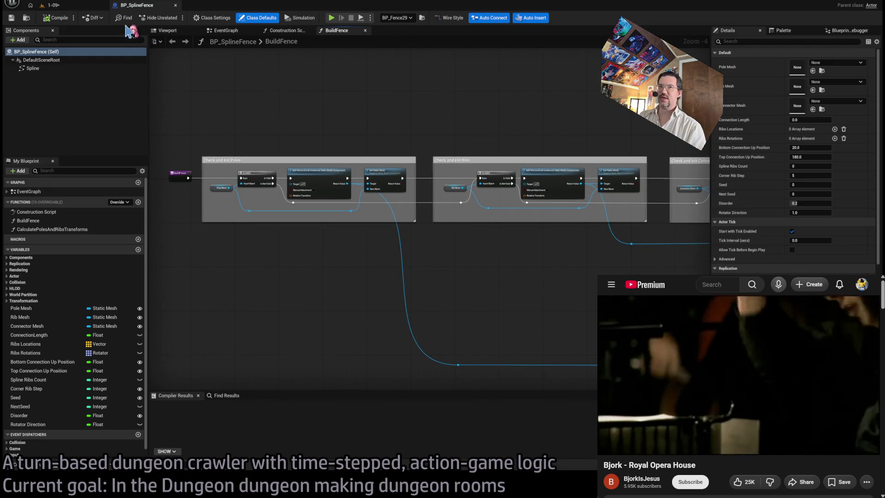
click(48, 5)
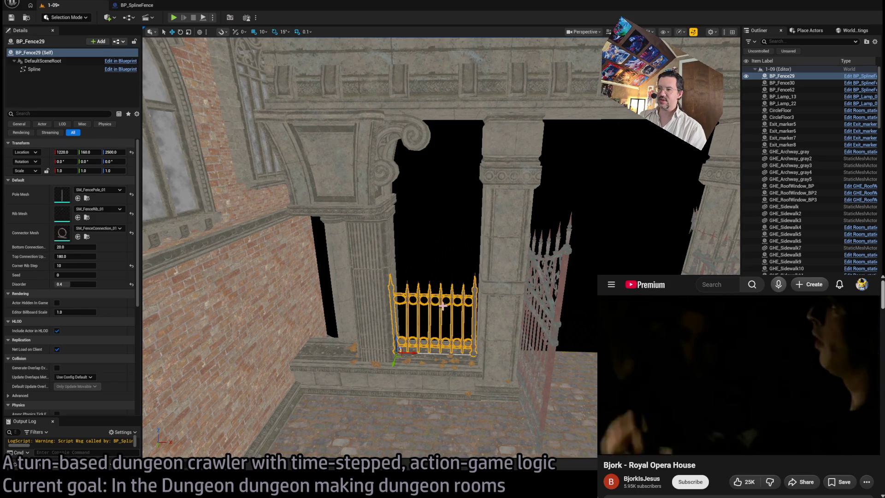
scroll(426, 293, up, 5)
scroll(451, 275, down, 2)
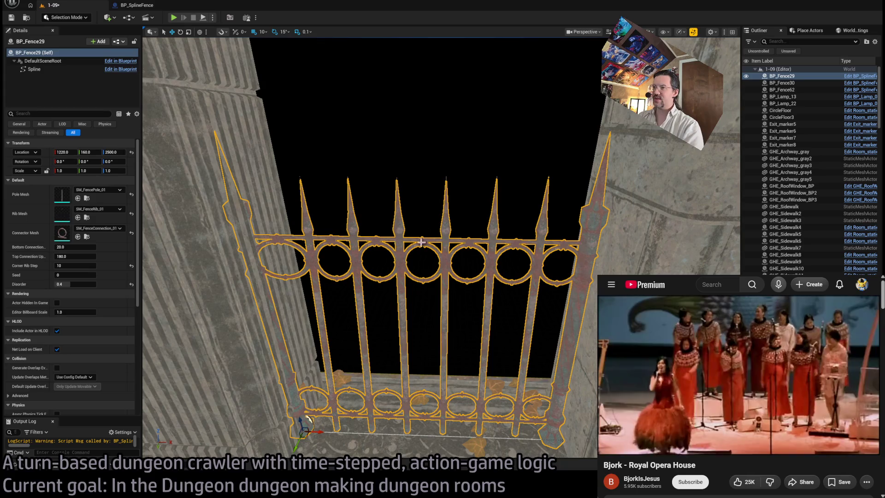
click(137, 5)
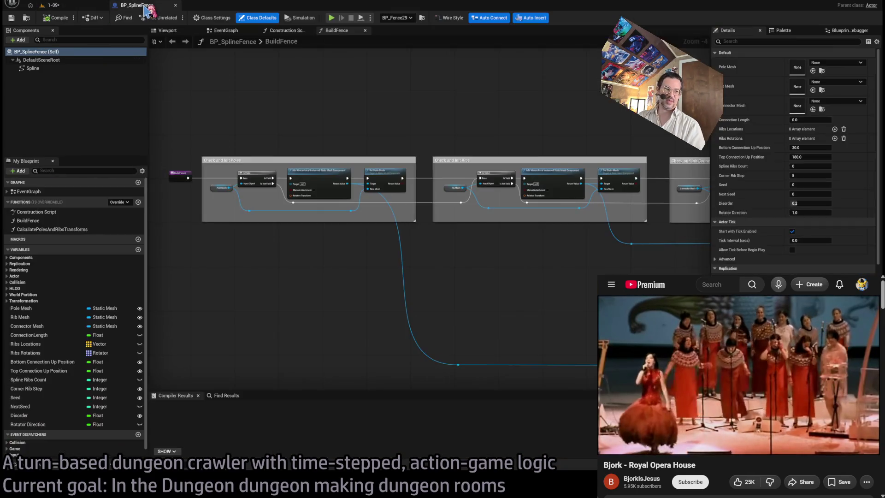
scroll(419, 226, down, 3)
scroll(418, 225, up, 8)
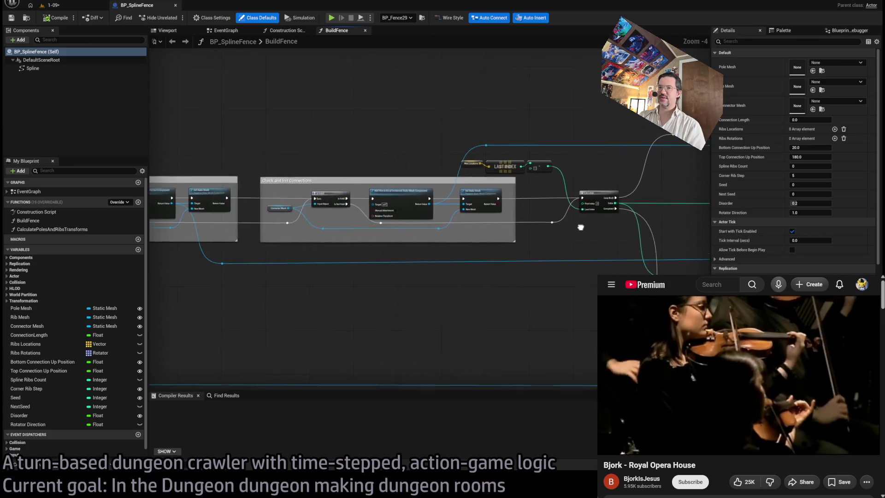
- Inspect the Add Hierarchical Instanced Static Mesh Component node and pan to the network's start
click(392, 165)
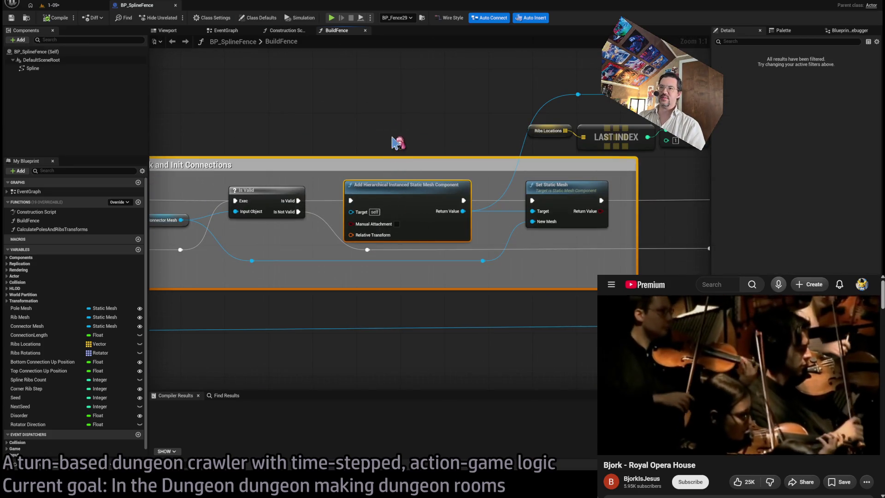
drag(328, 174, 479, 221)
scroll(355, 221, down, 5)
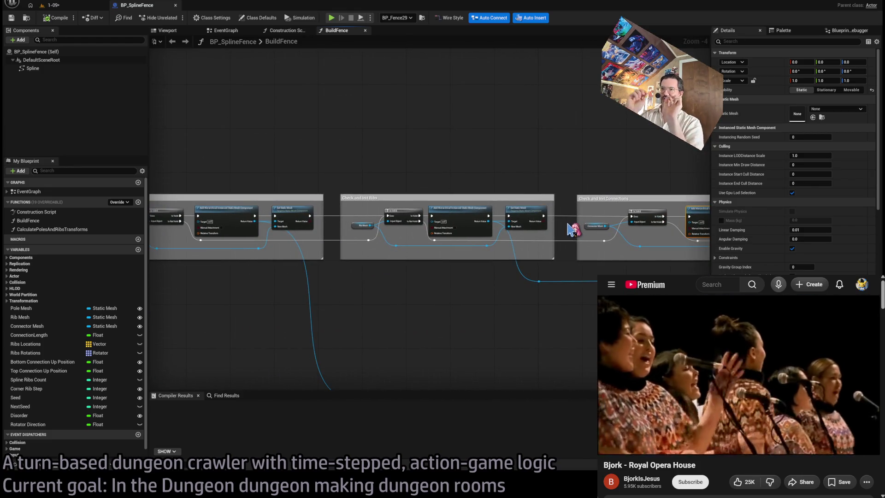
scroll(546, 297, down, 5)
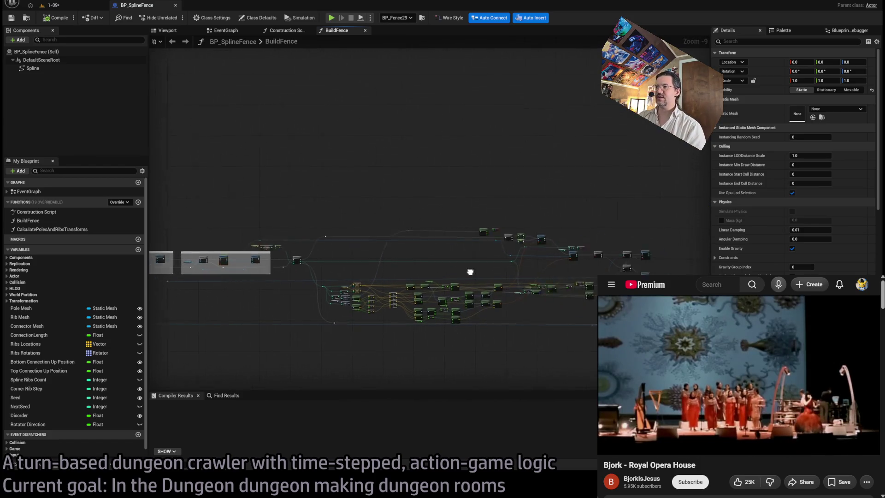
scroll(332, 243, up, 2)
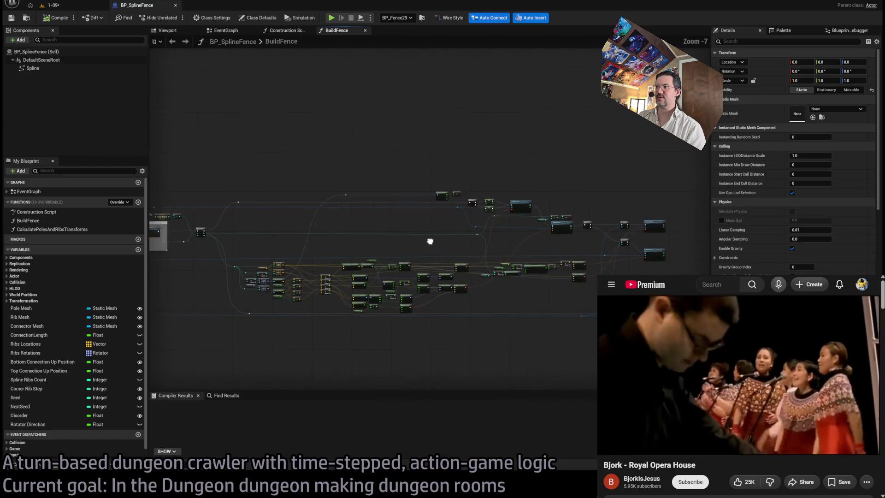
scroll(319, 249, up, 5)
click(340, 251)
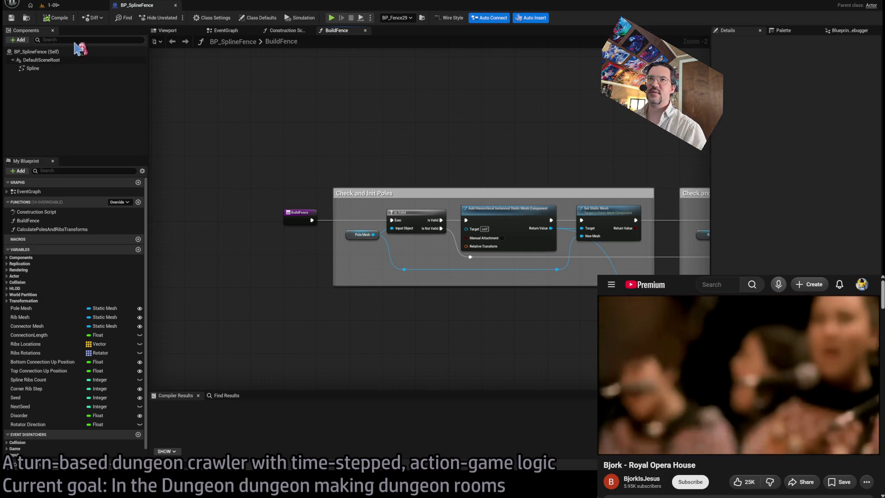
scroll(401, 103, down, 5)
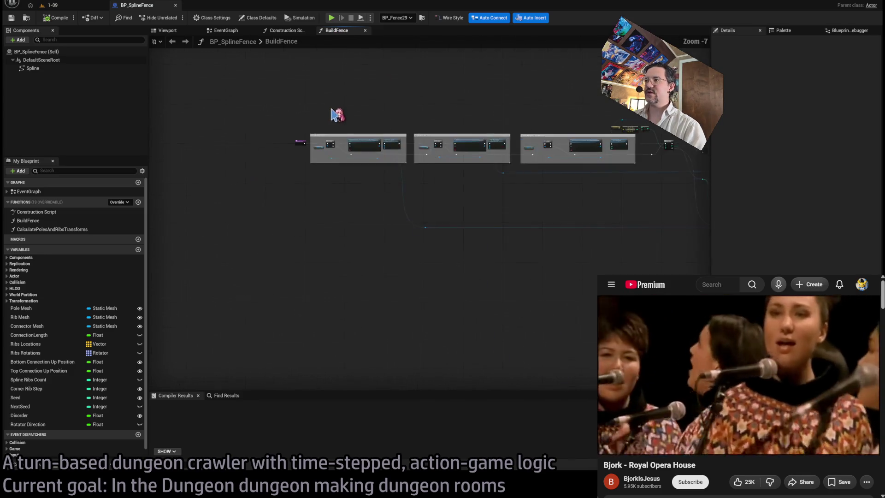
drag(438, 212, 203, 245)
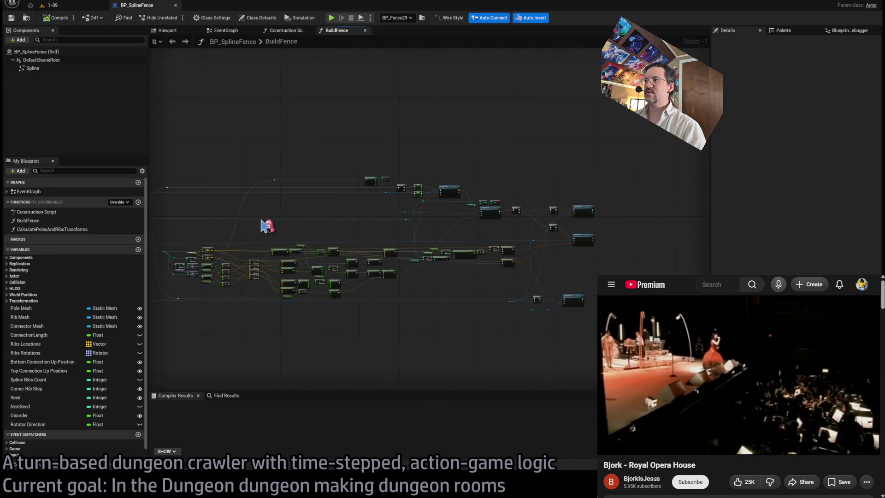
scroll(267, 226, up, 8)
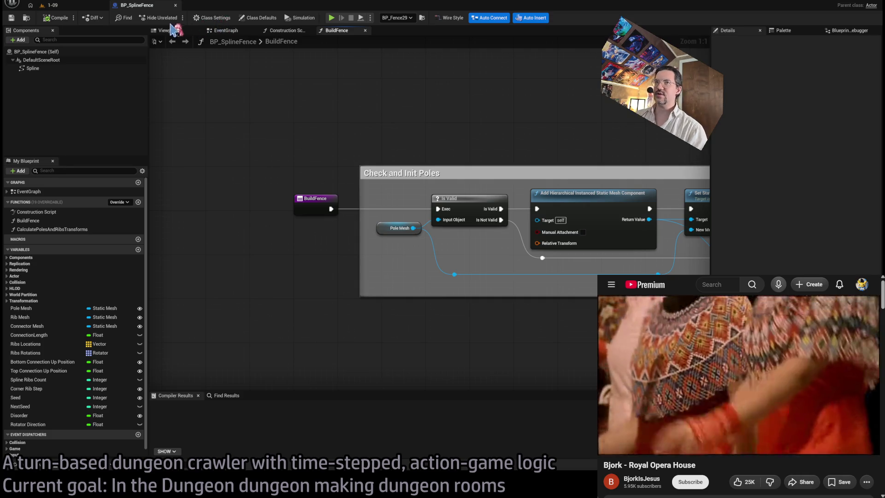
- Open BP_SplineFence's Class Settings, then start a new browser tab
click(219, 19)
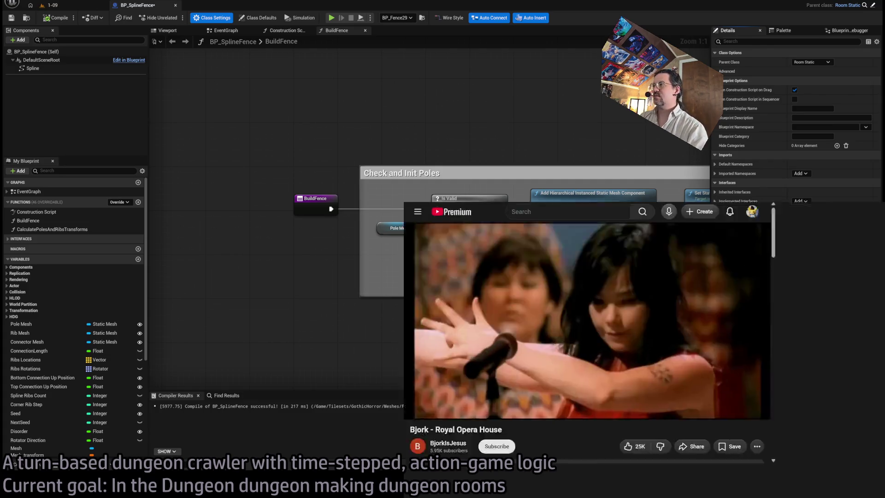
key(ctrl+t)
- Look up the S&P 500 on Google Finance and view its one-day chart
text(u)
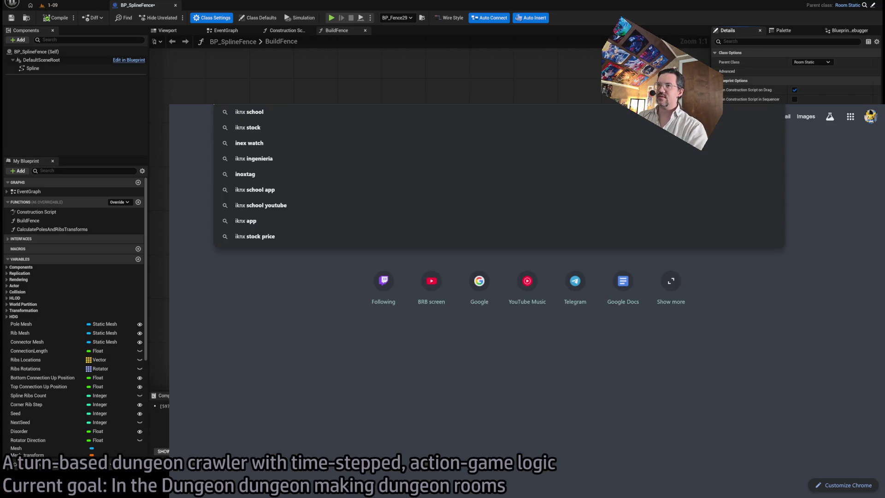
key(Return)
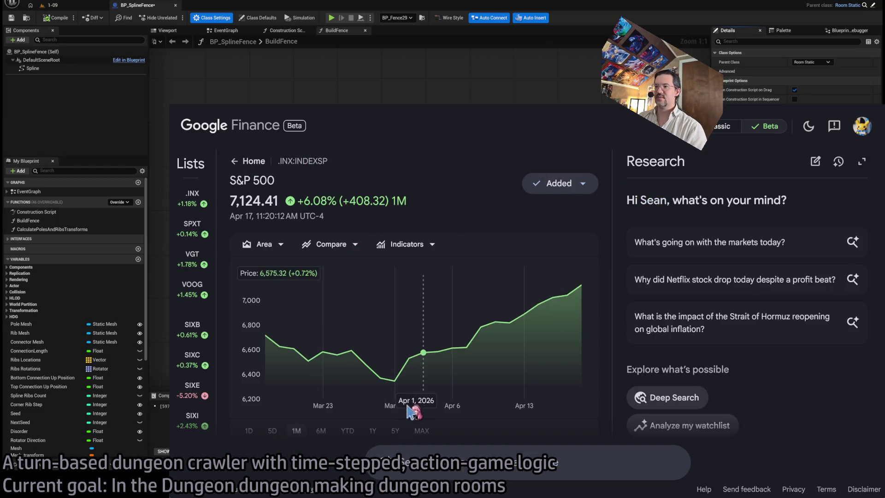
scroll(367, 370, down, 3)
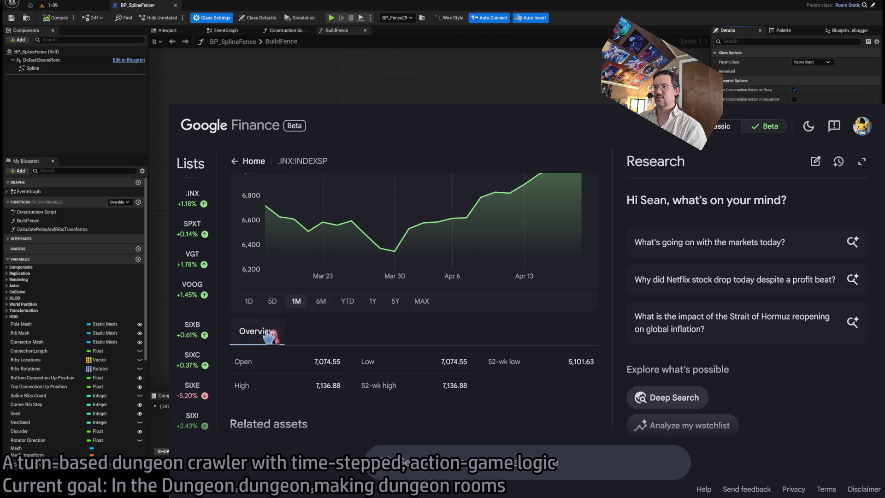
click(250, 303)
scroll(510, 310, up, 3)
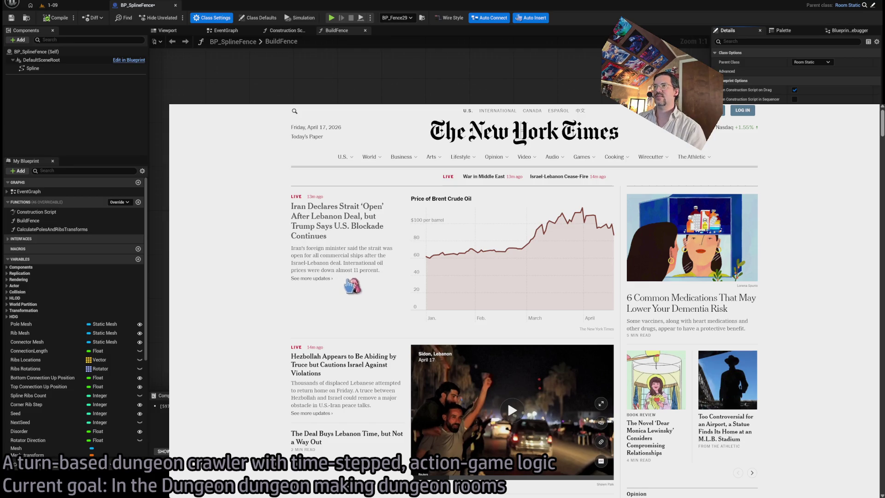
- Select and then clear the headlines and summaries of the top New York Times stories
drag(354, 305, 295, 226)
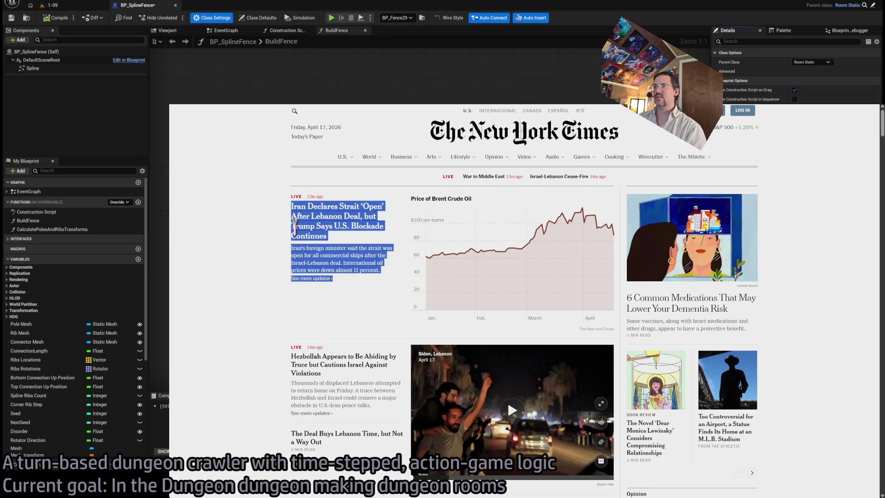
click(250, 255)
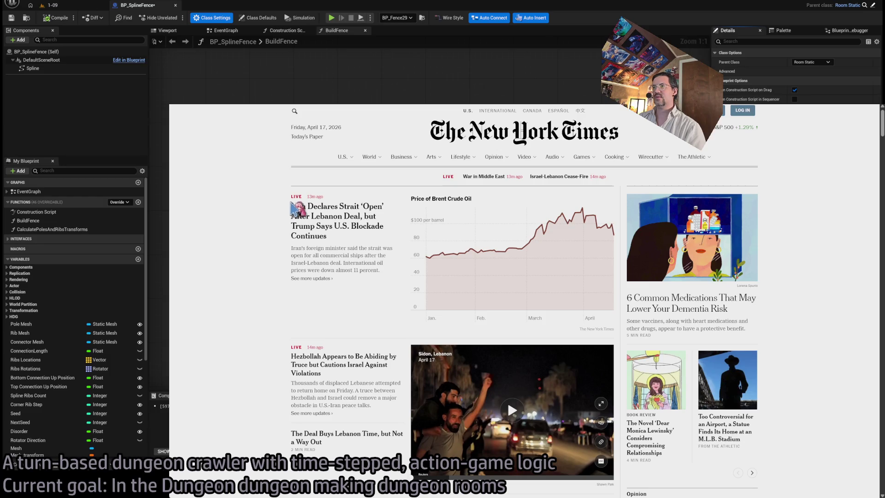
drag(340, 326, 284, 205)
click(237, 273)
mouse_move(355, 322)
mouse_down()
mouse_move(283, 223)
mouse_move(288, 211)
mouse_up()
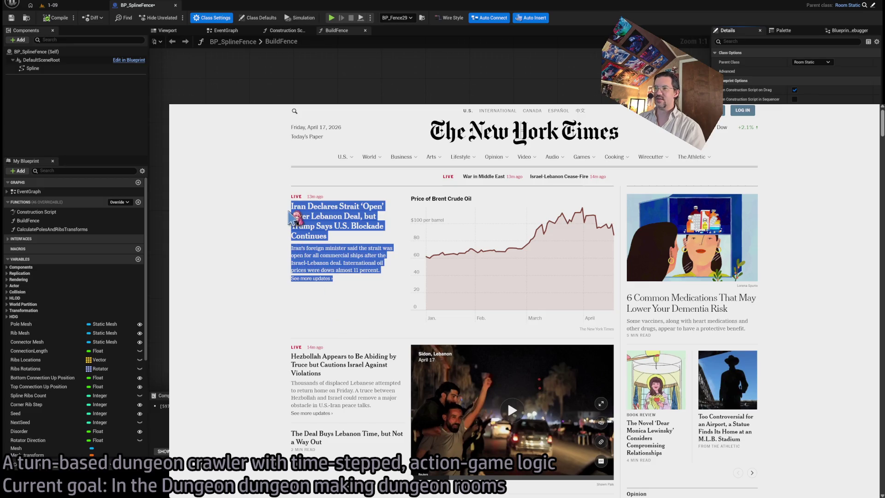
click(240, 245)
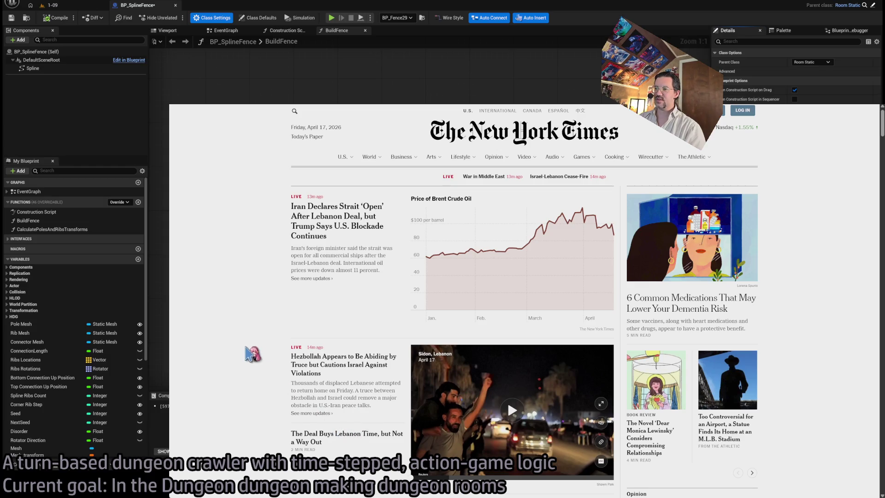
drag(354, 433, 201, 368)
click(202, 368)
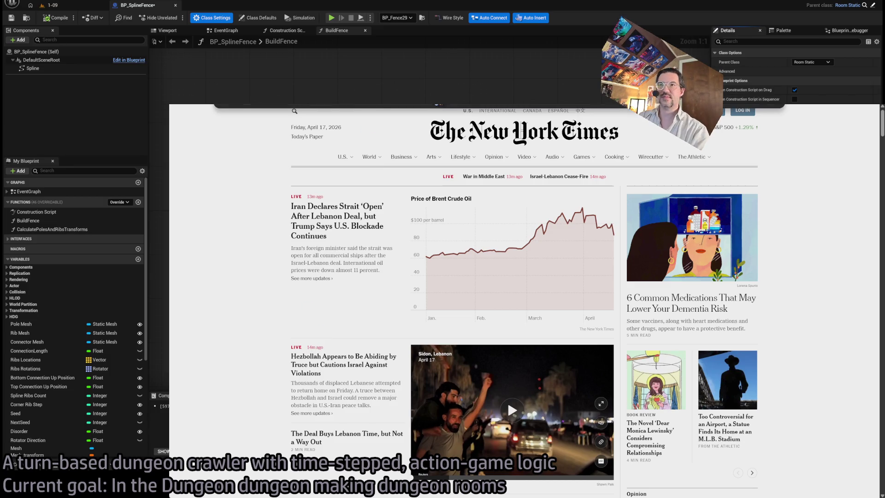
- Visit the Washington Post and Silver Bulletin sites, then return to the Bjork concert video
click(436, 105)
click(323, 132)
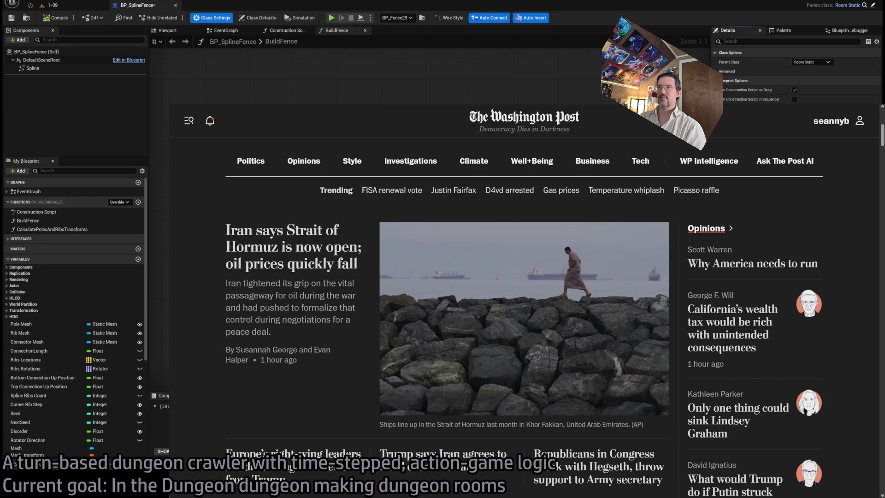
click(408, 109)
click(409, 111)
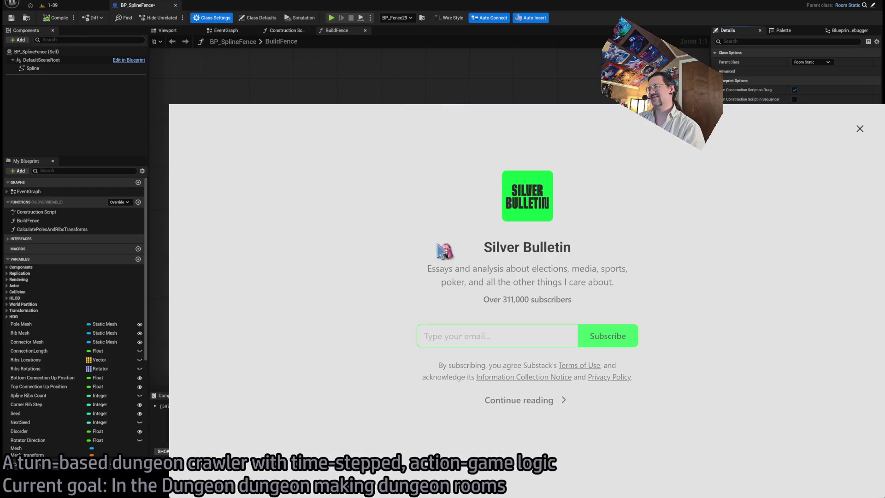
click(519, 402)
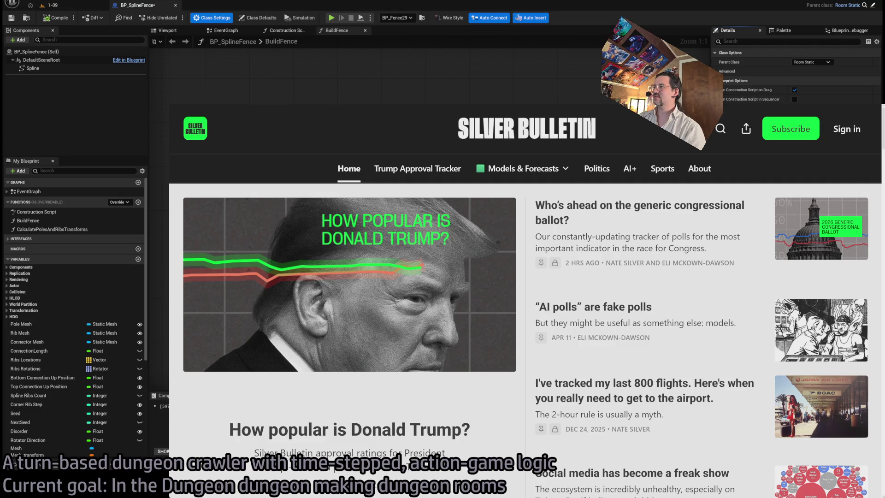
key(ctrl+Tab)
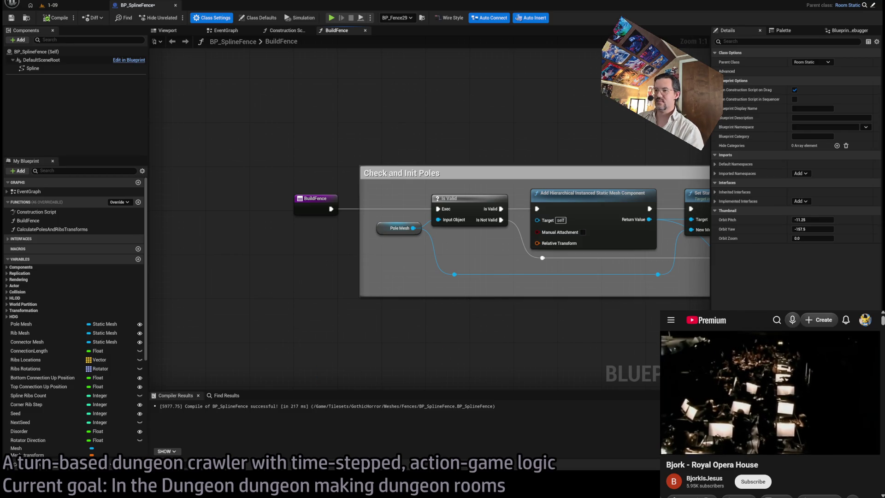
- Pan the BuildFence graph across the Branch, IsValid and Add Instance nodes
scroll(498, 336, down, 7)
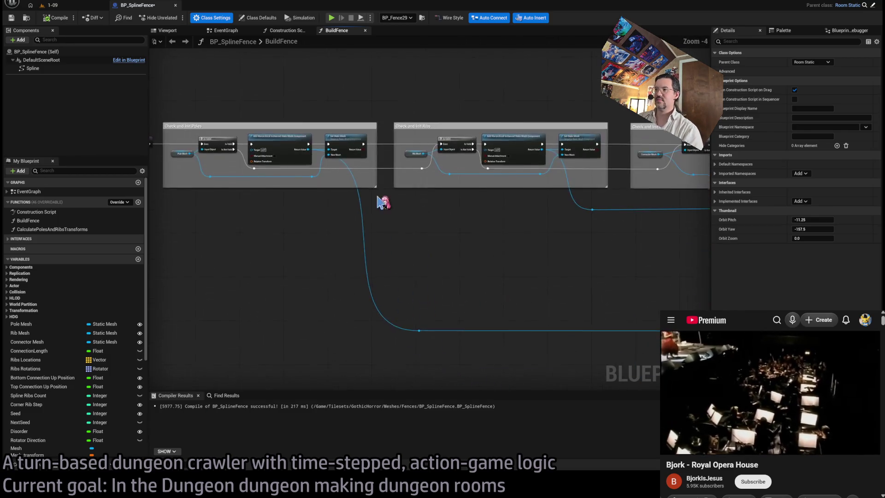
drag(606, 275, 488, 297)
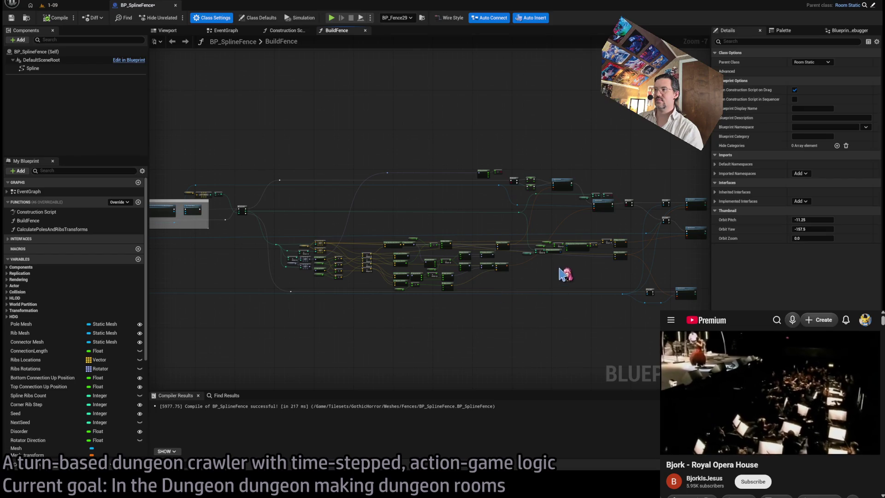
scroll(564, 275, up, 3)
drag(563, 282, 377, 320)
drag(490, 306, 344, 334)
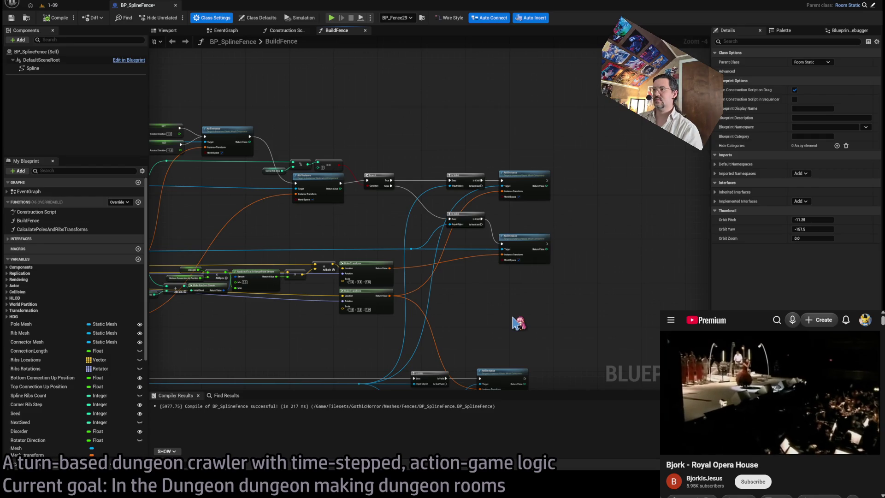
scroll(500, 323, down, 3)
scroll(633, 252, up, 3)
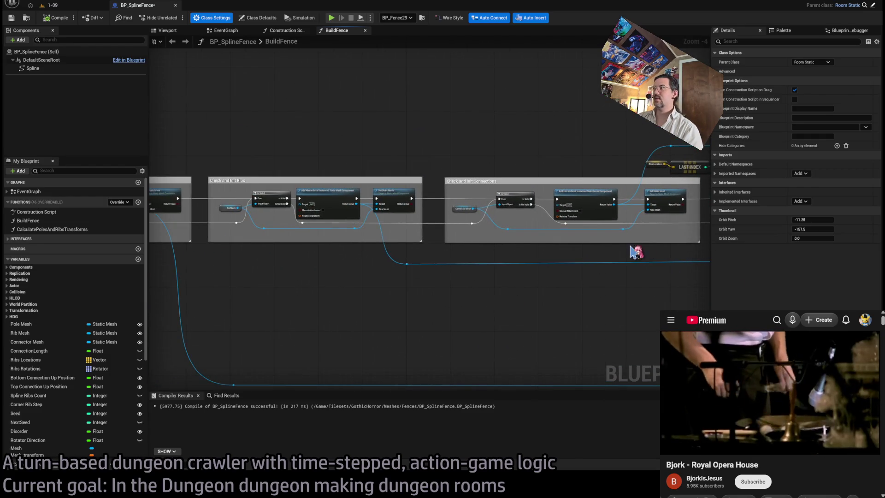
drag(230, 82, 335, 80)
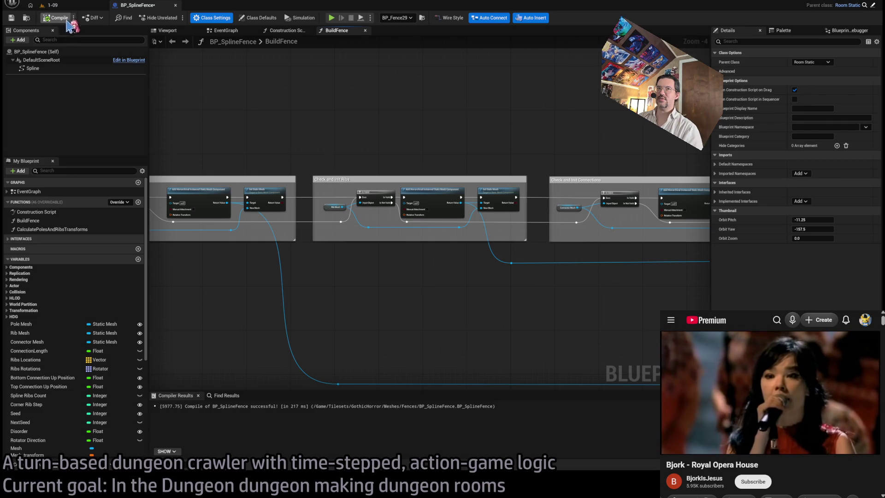
scroll(403, 150, up, 2)
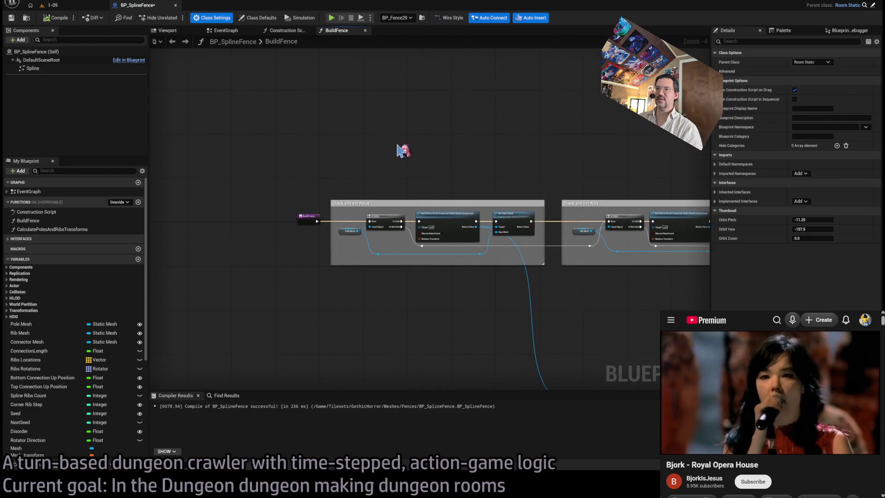
- Check the gate in the 1-09 level, then return to the BuildFence graph
click(83, 7)
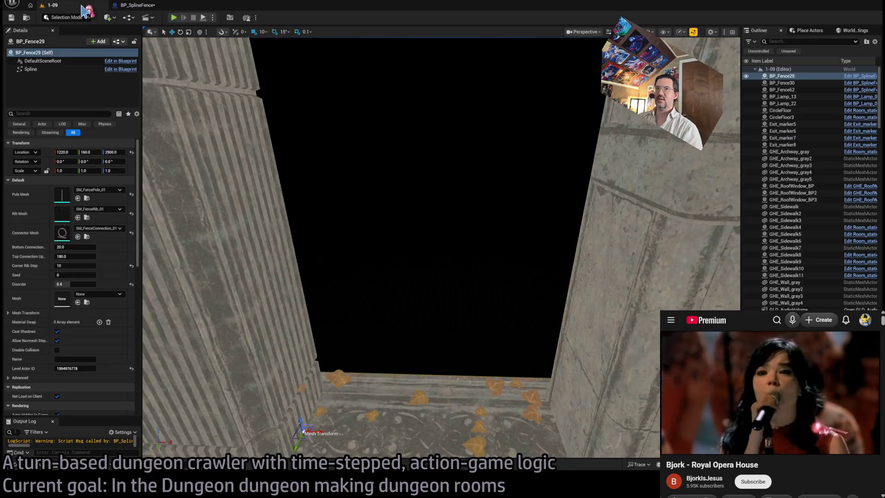
drag(445, 203, 446, 203)
click(139, 5)
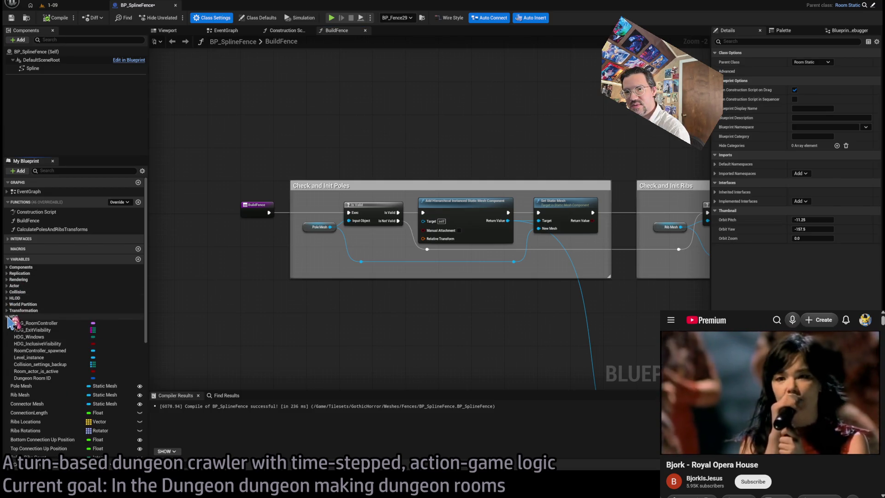
- Make the Base_class_mode variable default to true (checked)
scroll(98, 367, down, 2)
scroll(98, 368, down, 3)
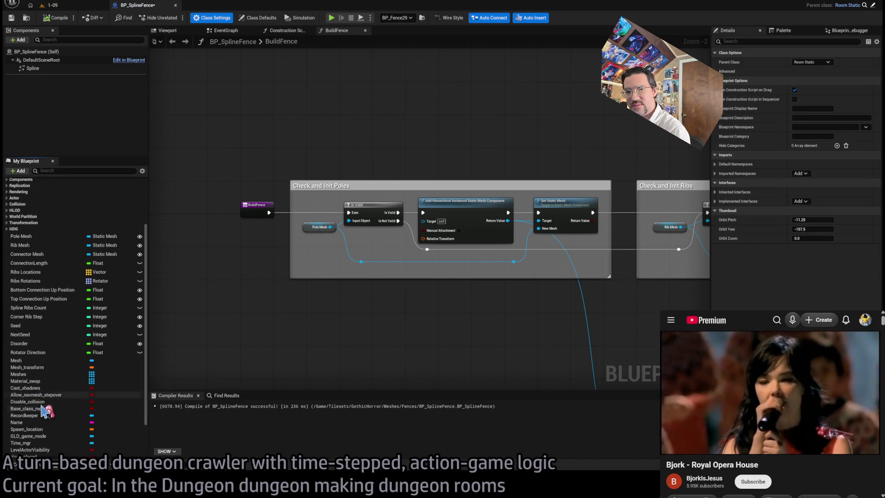
scroll(37, 387, down, 2)
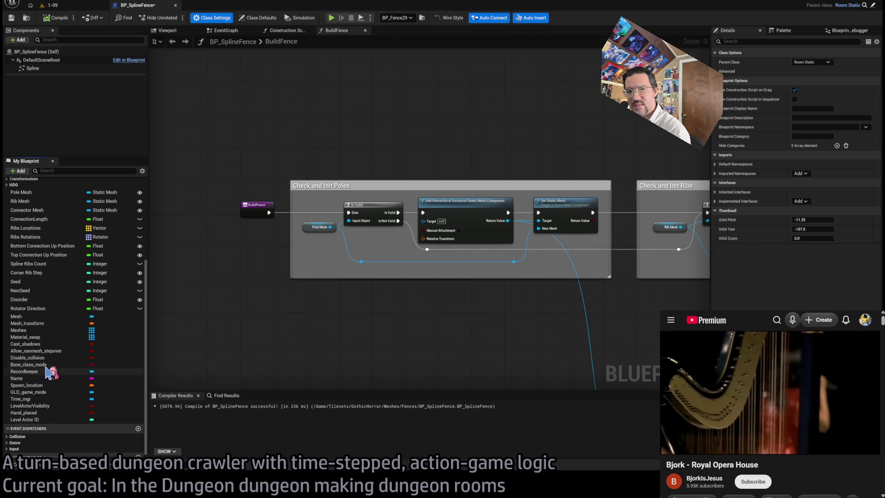
click(33, 365)
click(796, 300)
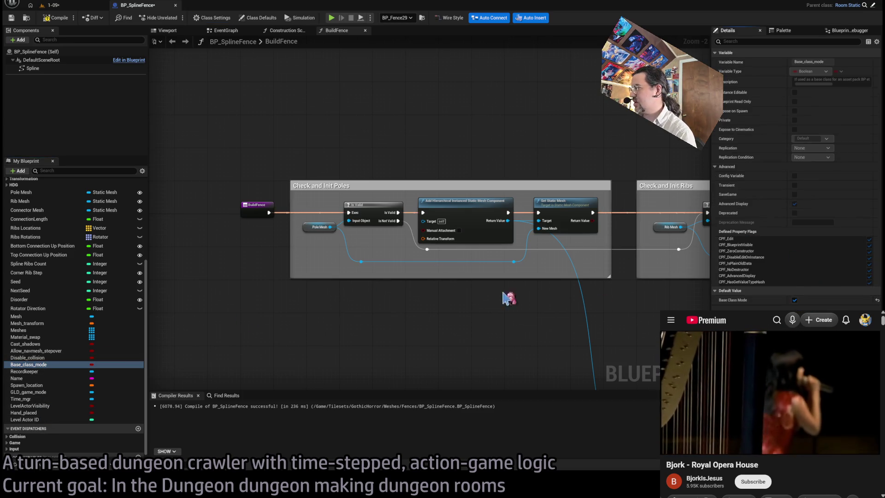
- Drag the Meshes array variable into the BuildFence graph as a SET Meshes node
click(18, 331)
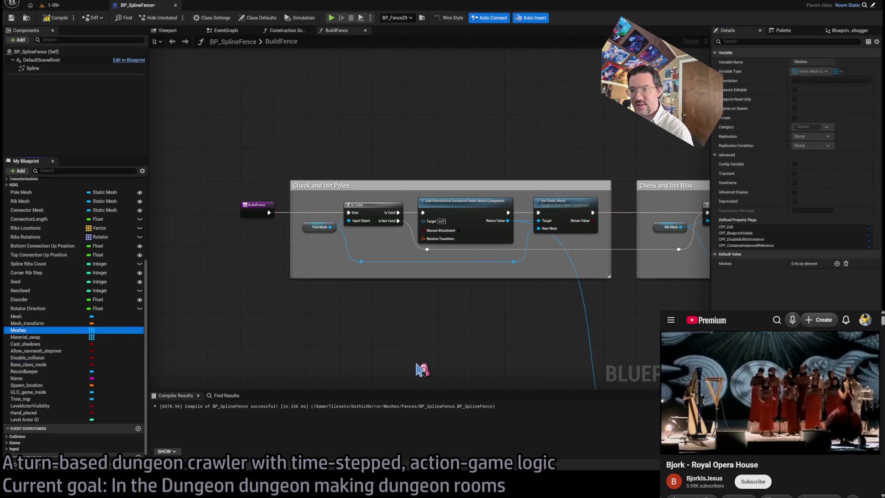
mouse_move(440, 380)
mouse_down()
mouse_move(455, 302)
mouse_move(438, 264)
mouse_move(427, 306)
mouse_up()
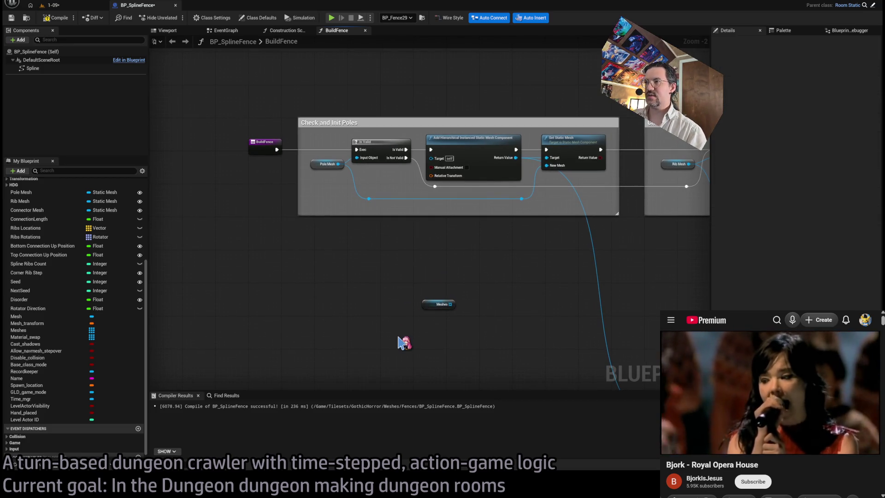
scroll(463, 295, up, 2)
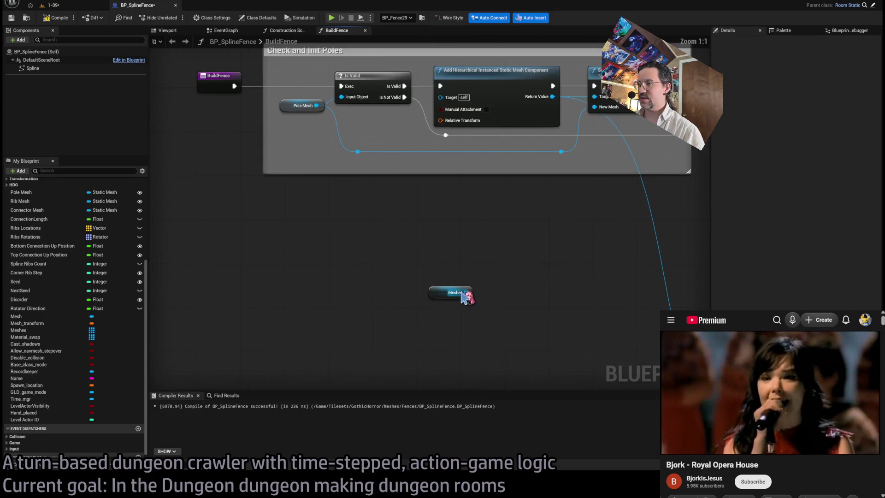
mouse_move(470, 297)
mouse_down()
mouse_move(449, 234)
mouse_move(471, 294)
mouse_up()
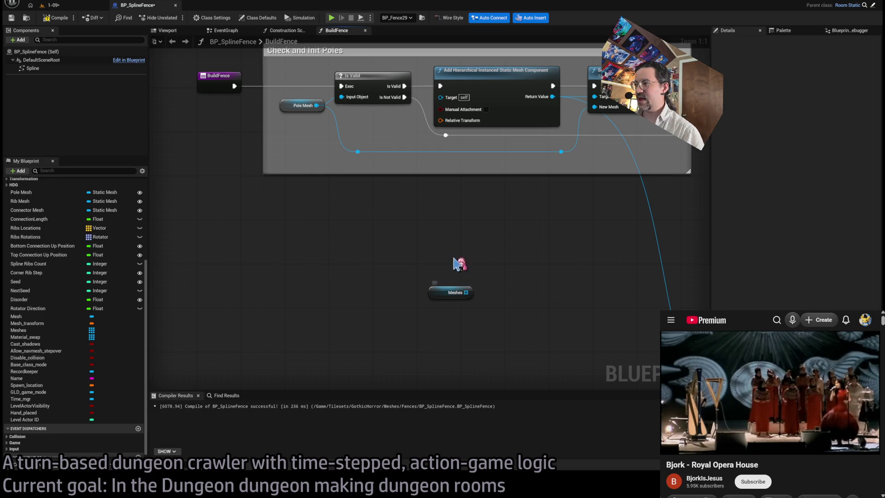
click(27, 330)
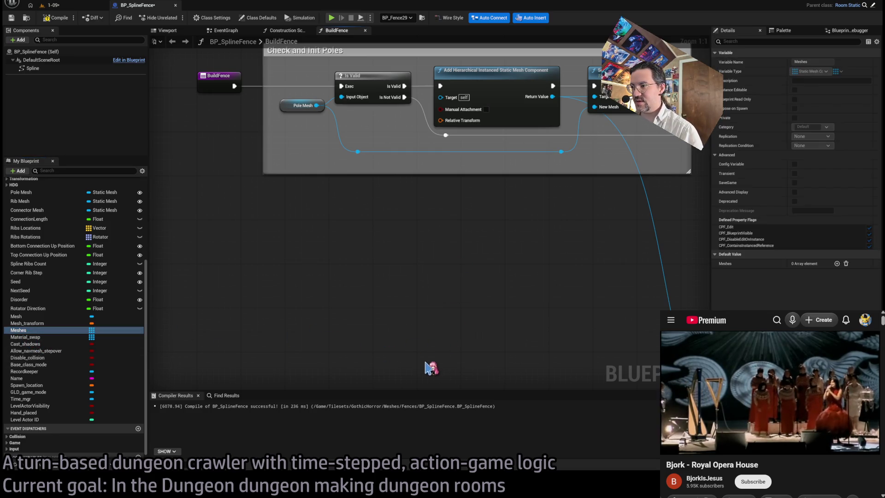
drag(429, 372, 417, 364)
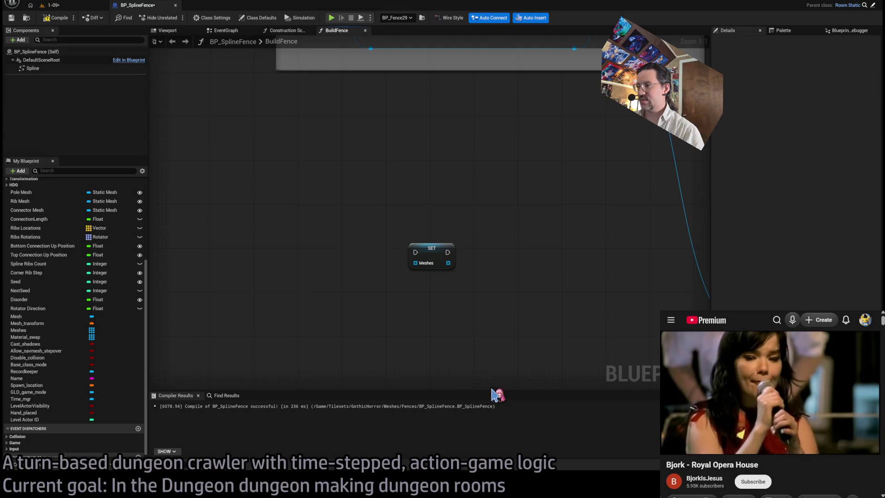
- Add a Get Components By Class node for Static Mesh Component, then cut it together with SET Meshes
key(ctrl+v)
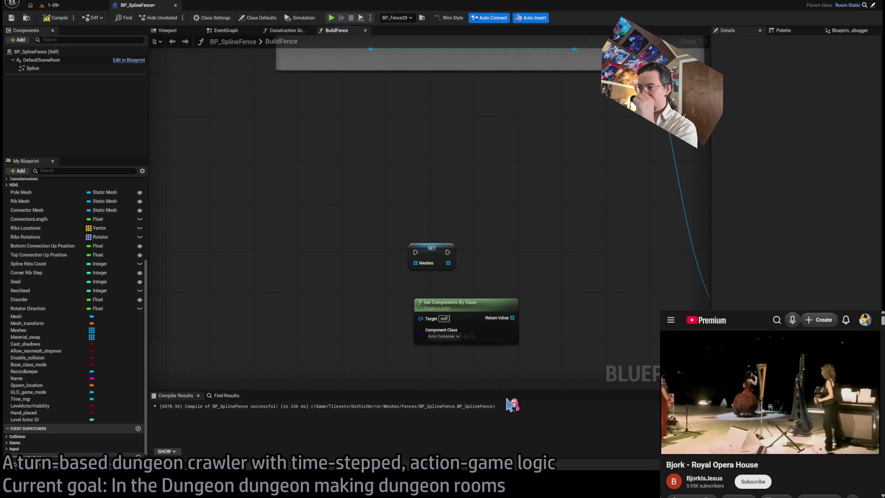
click(450, 305)
scroll(545, 362, down, 7)
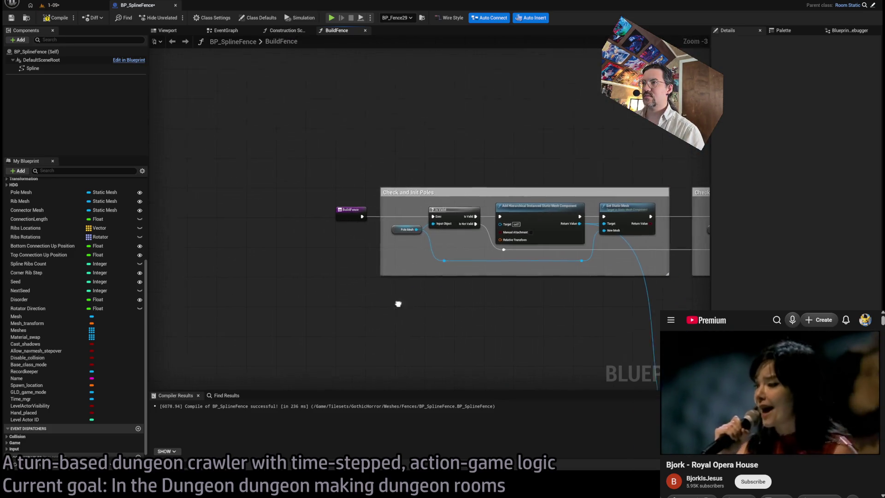
mouse_move(458, 293)
mouse_down()
mouse_move(584, 371)
mouse_move(545, 361)
mouse_up()
key(Delete)
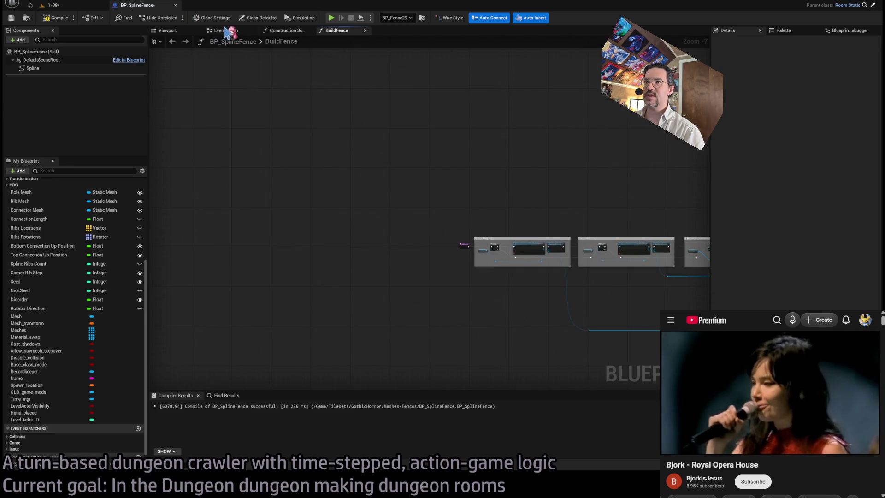
- Delete the unused disabled event nodes from the EventGraph
click(225, 31)
key(ctrl+a)
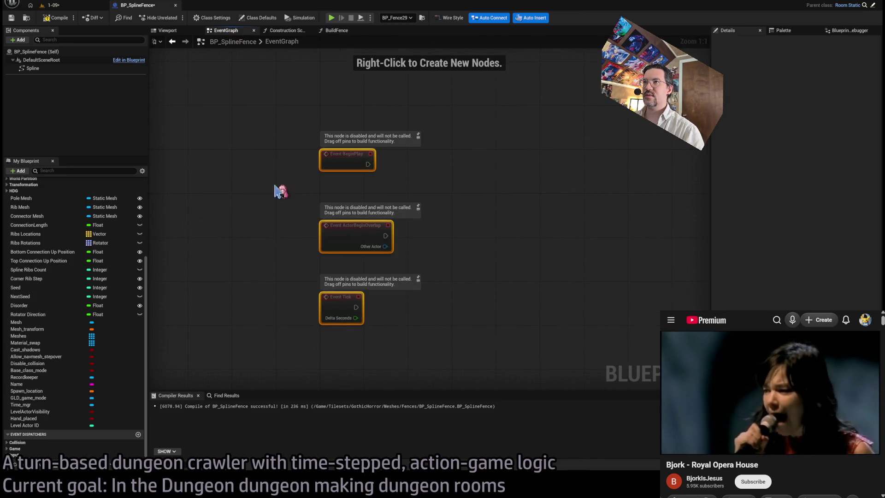
key(Delete)
- In the Construction Script, shift the Connector Mesh, SET, Calculate, Build Fence and Floor nodes right
click(285, 30)
scroll(496, 212, up, 1)
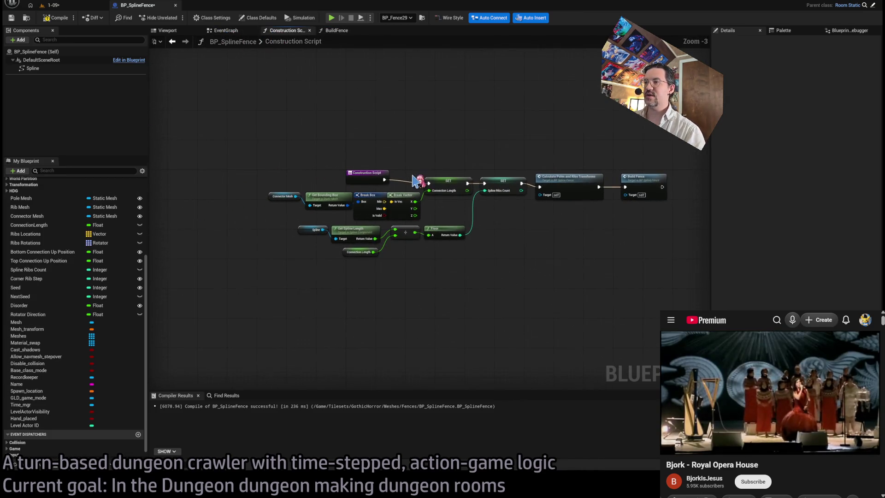
mouse_move(635, 139)
mouse_down()
mouse_move(555, 228)
mouse_move(350, 308)
mouse_up()
mouse_move(172, 197)
mouse_down()
mouse_move(300, 284)
mouse_move(272, 288)
mouse_move(213, 222)
mouse_move(216, 235)
mouse_up()
mouse_move(611, 318)
mouse_down()
mouse_move(701, 247)
mouse_move(355, 152)
mouse_up()
mouse_move(179, 191)
mouse_down()
mouse_move(270, 270)
mouse_move(226, 310)
mouse_move(318, 203)
mouse_up()
mouse_move(236, 205)
mouse_down()
mouse_move(487, 247)
mouse_move(477, 195)
mouse_up()
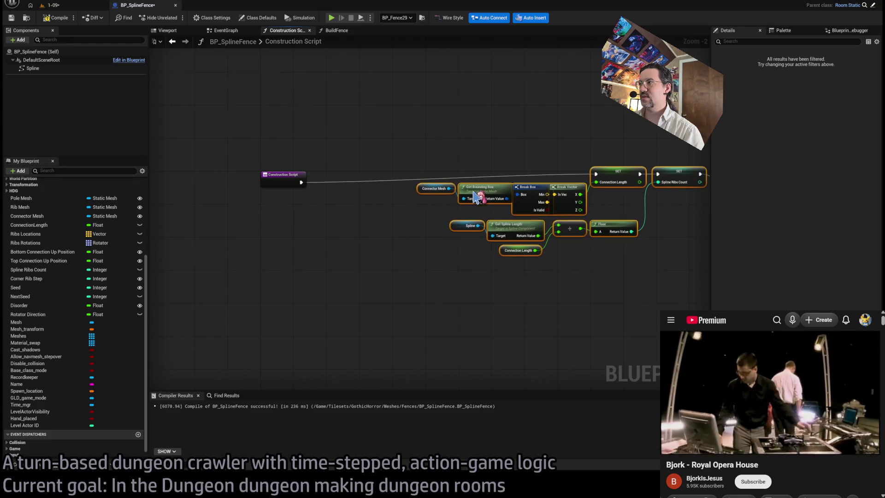
- Insert a Sequence after Construction Script and wire its Then 1 to the pasted SET Meshes nodes
click(358, 171)
drag(301, 182, 321, 319)
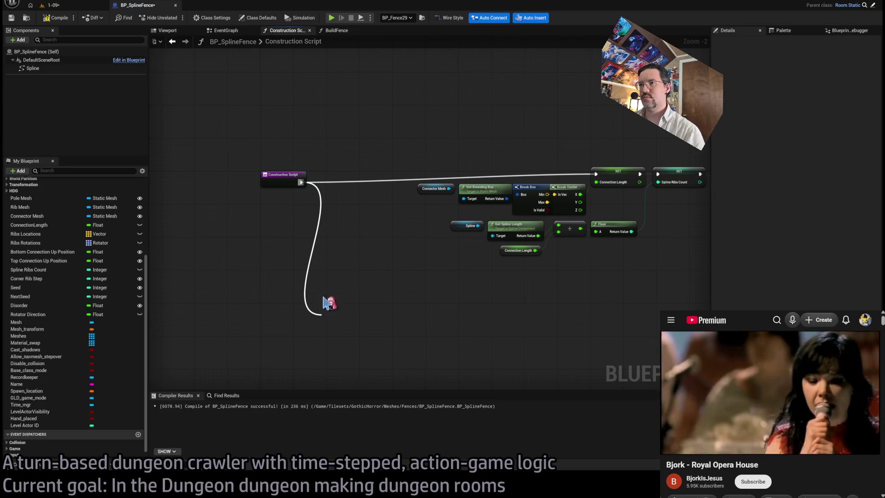
drag(323, 298, 325, 298)
click(378, 293)
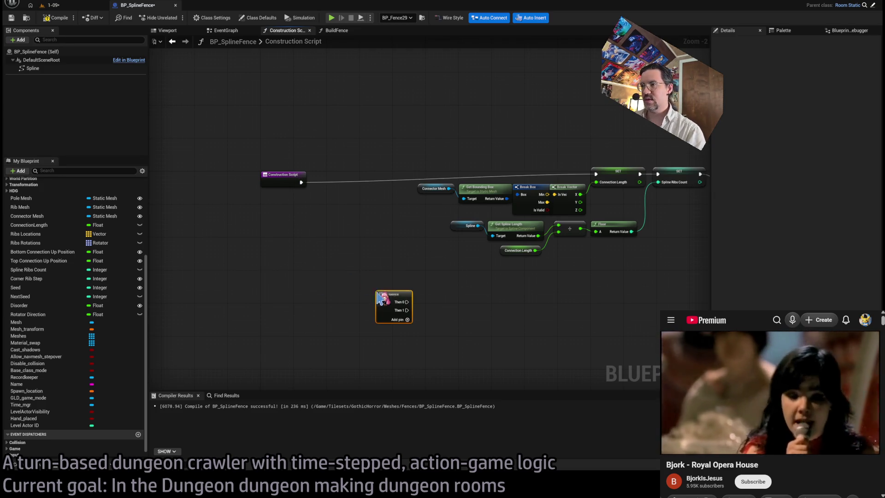
mouse_move(400, 304)
mouse_down()
mouse_move(350, 201)
mouse_move(351, 185)
mouse_up()
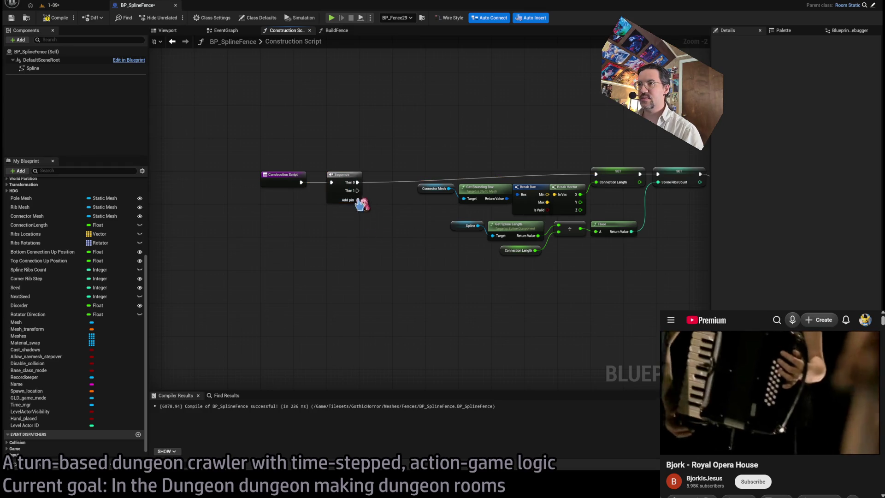
key(ctrl+v)
mouse_move(358, 190)
mouse_down()
mouse_move(429, 341)
mouse_move(431, 331)
mouse_up()
- Call Parent: Construction Script after the SET Meshes node
scroll(430, 246, up, 2)
mouse_move(430, 245)
mouse_down()
mouse_move(421, 277)
mouse_move(418, 268)
mouse_move(503, 264)
mouse_move(467, 204)
mouse_up()
click(473, 258)
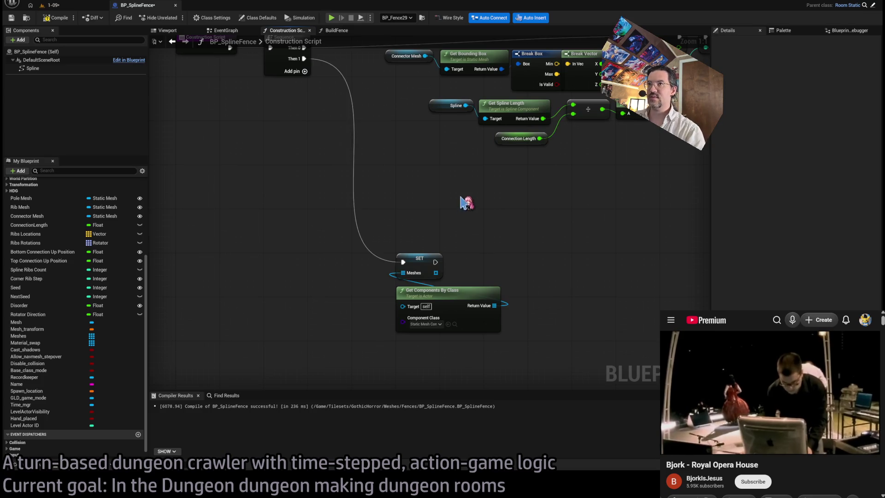
right_click(222, 92)
click(239, 111)
mouse_move(220, 121)
mouse_down()
mouse_move(517, 335)
mouse_move(489, 315)
mouse_move(529, 314)
mouse_up()
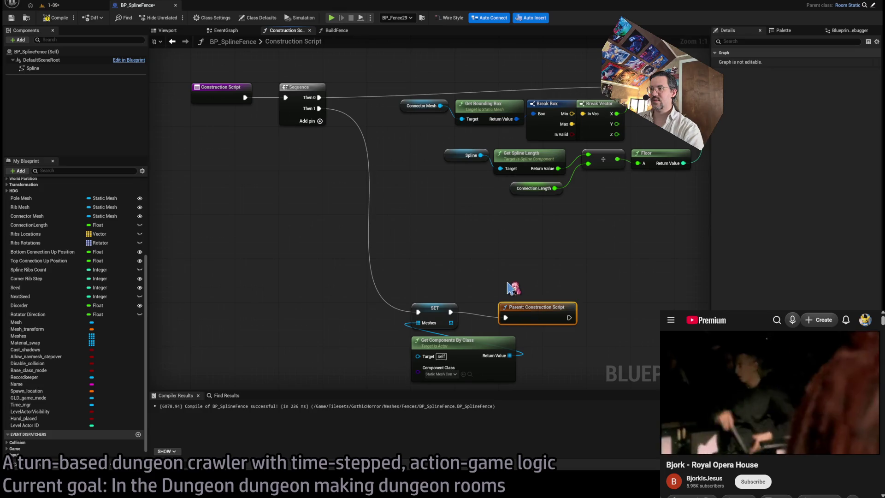
click(514, 288)
click(60, 7)
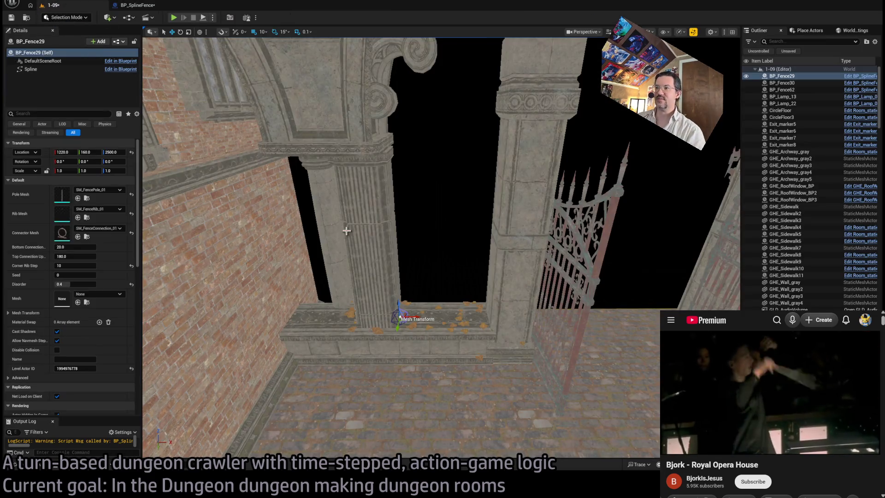
- Select the fence's Spline component and frame the spline fence up close
click(31, 69)
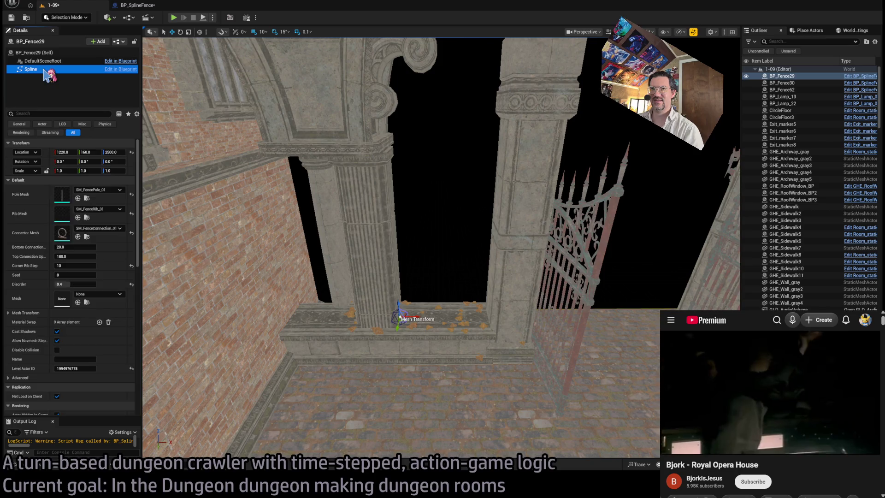
key(f)
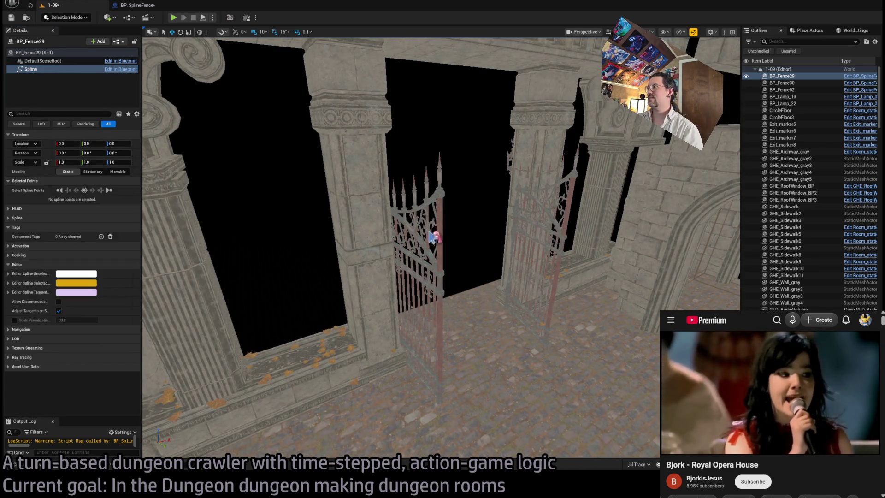
key(f)
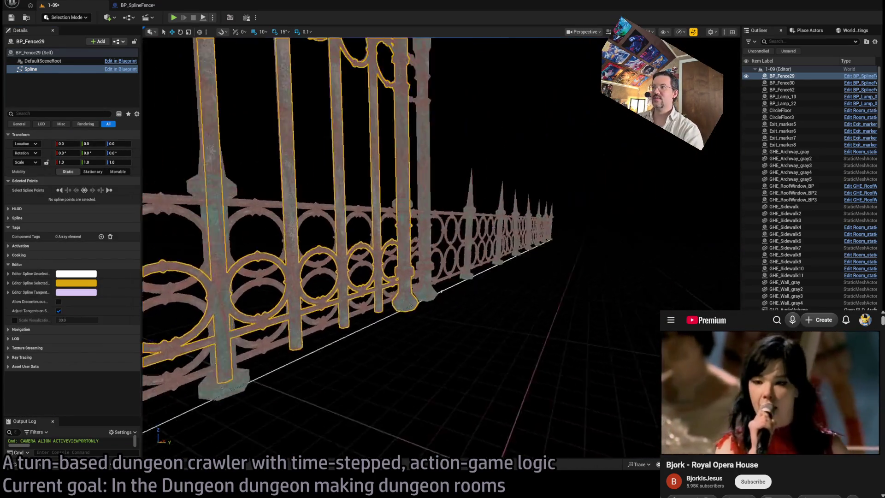
scroll(400, 214, down, 10)
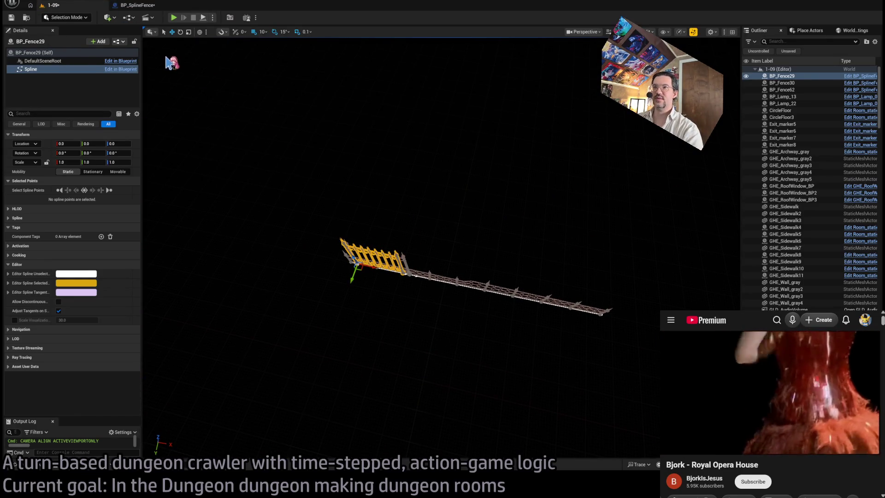
- Deselect the fence, save level 1-09, and return to the BP_SplineFence blueprint
click(445, 233)
key(ctrl+s)
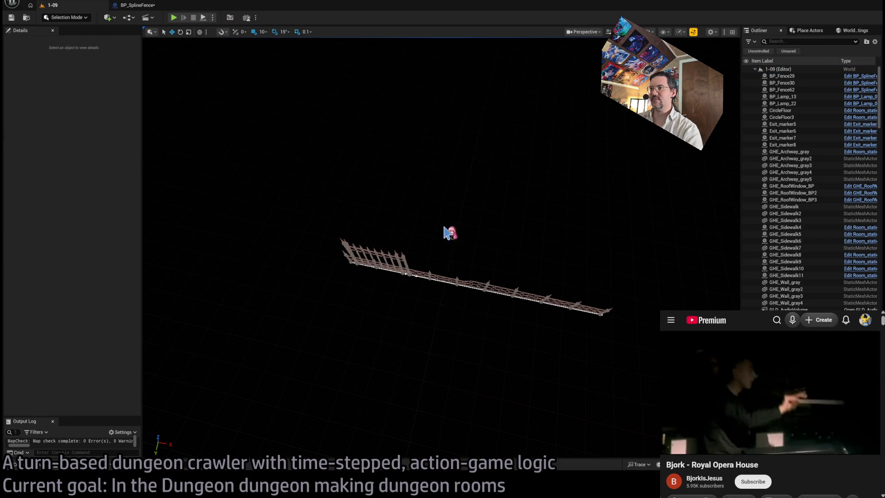
scroll(445, 235, up, 10)
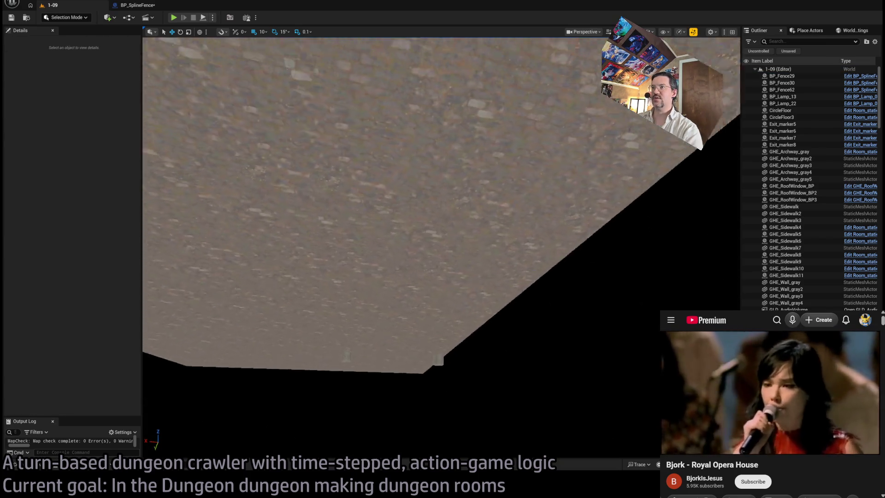
scroll(379, 174, up, 10)
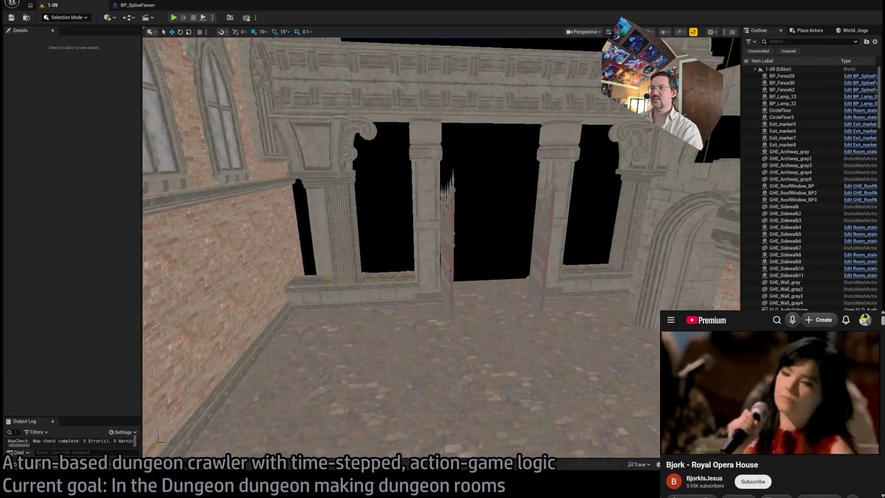
scroll(450, 237, up, 3)
click(132, 5)
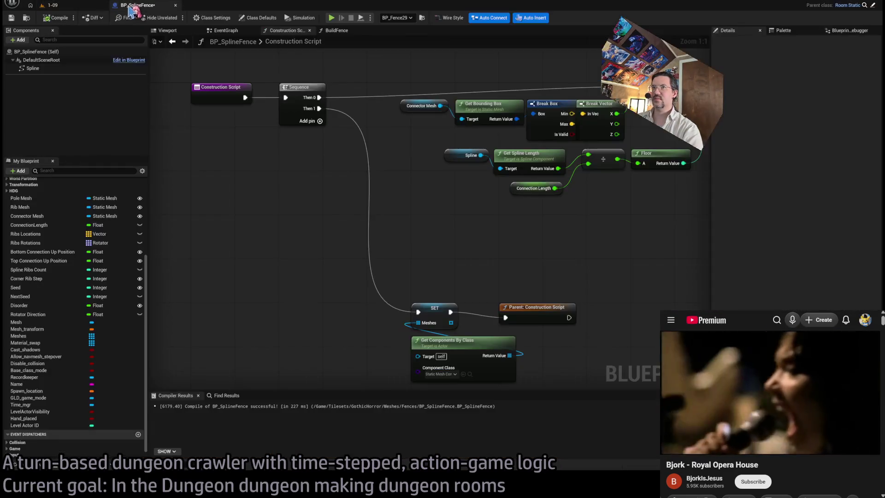
- Move the Connector Mesh to Build Fence chain left and space Calculate Poles and Build Fence right
scroll(497, 261, down, 3)
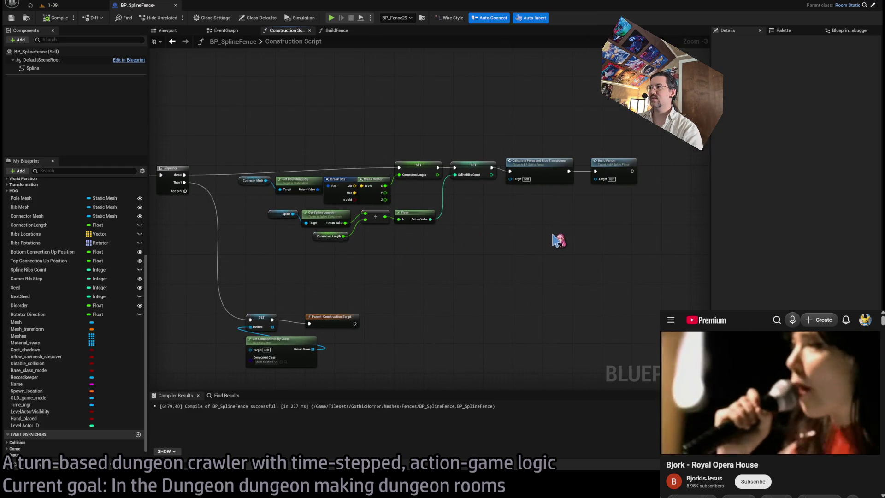
drag(700, 163, 275, 293)
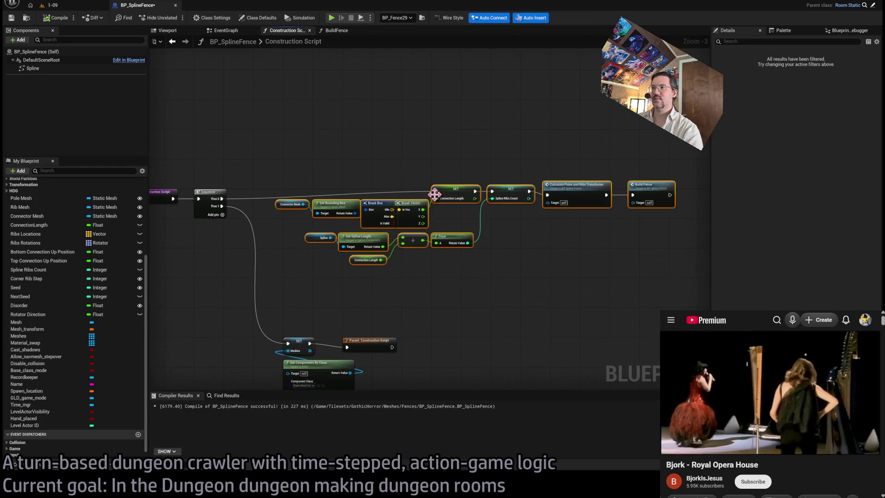
drag(450, 202, 422, 205)
click(418, 179)
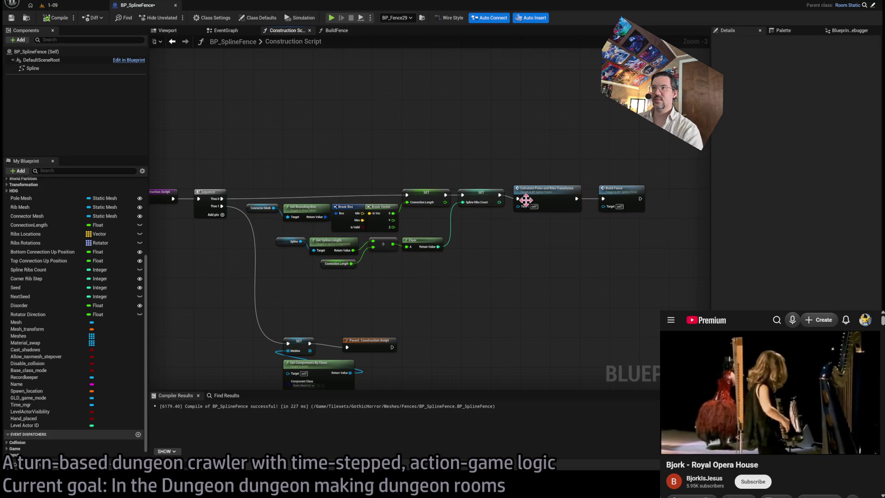
drag(537, 162, 658, 257)
drag(551, 200, 557, 204)
click(632, 208)
click(622, 168)
- Return to level 1-09 and select the BP_Fence30 fence
click(29, 69)
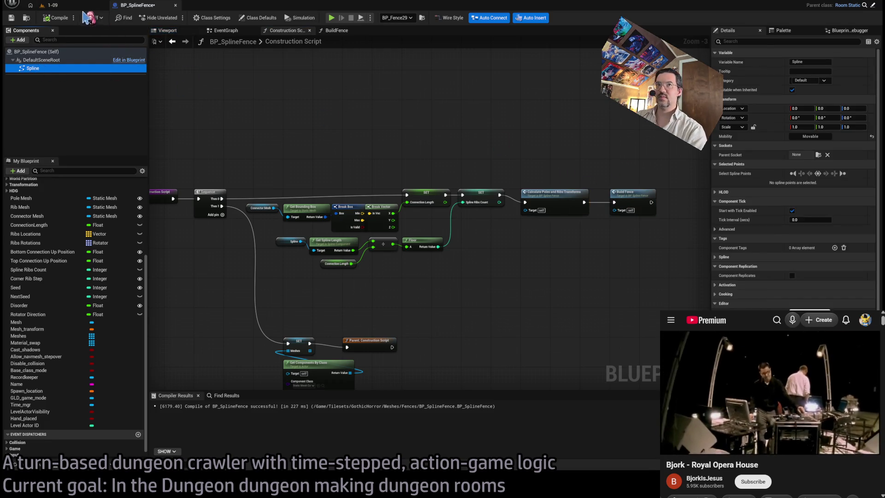
click(87, 8)
mouse_move(314, 177)
mouse_down()
mouse_move(304, 265)
mouse_move(333, 206)
mouse_up()
click(333, 205)
scroll(347, 209, down, 10)
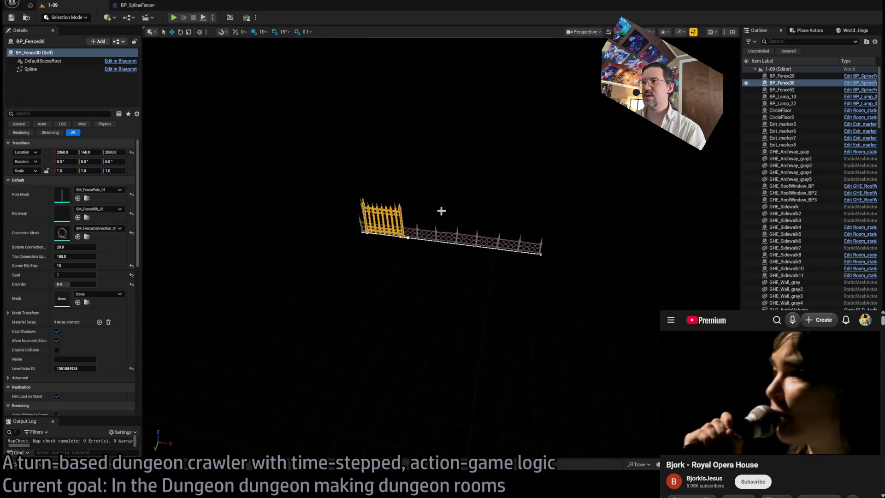
- Frame BP_Fence30, select SkyAtmosphere in level 1-17, then return to BP_SplineFence's Construction Script
key(f)
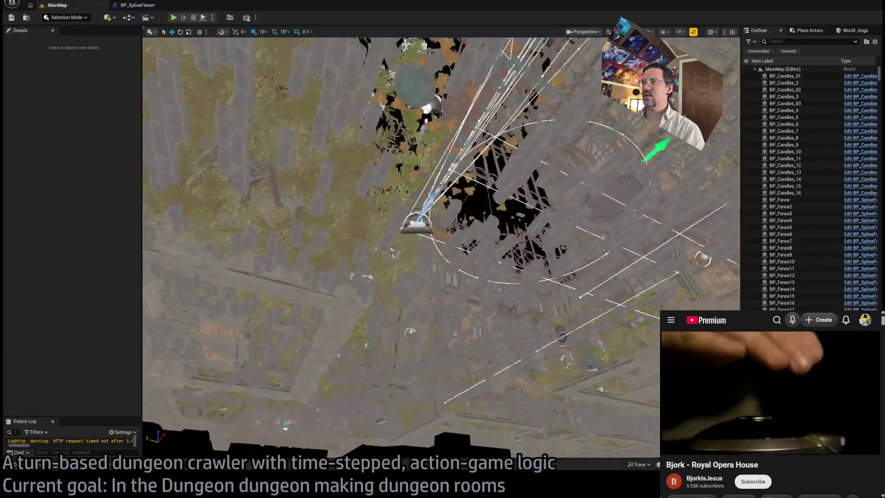
click(381, 316)
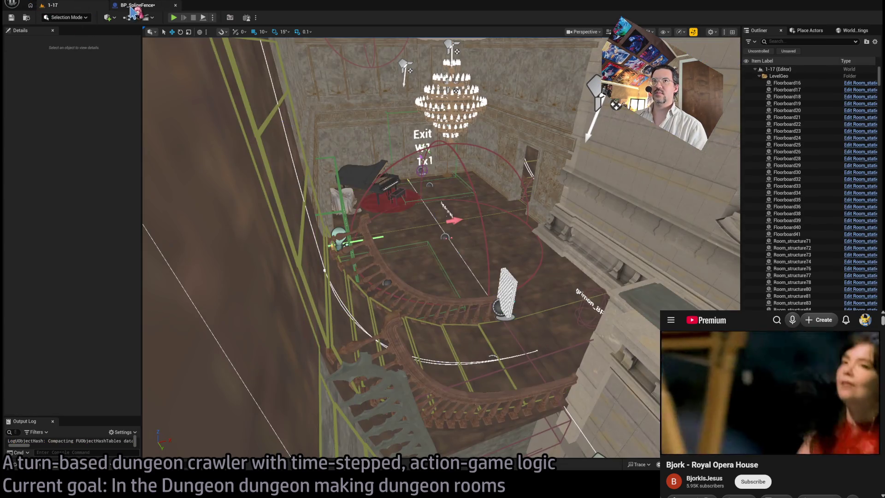
click(138, 6)
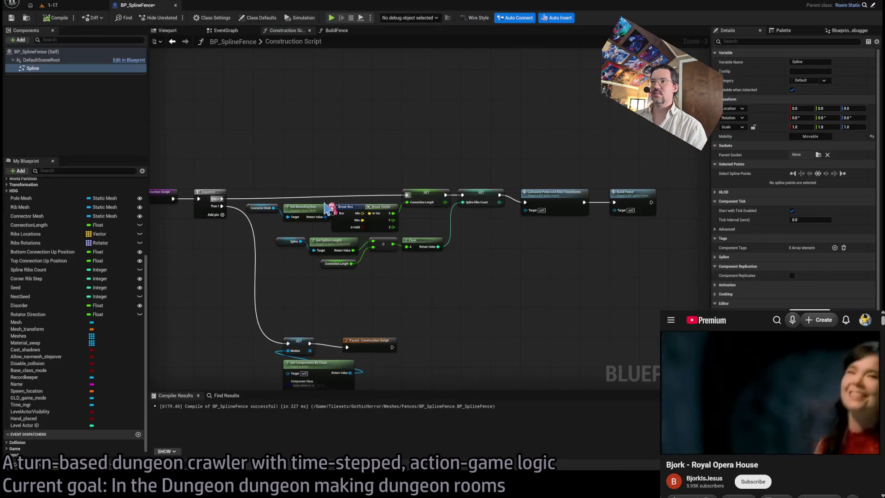
- Review the Construction Script nodes: Connector Mesh, Spline, Get Spline Length, Floor and Build Fence
click(51, 6)
click(137, 5)
scroll(293, 241, up, 3)
click(295, 203)
click(328, 251)
click(383, 251)
click(513, 252)
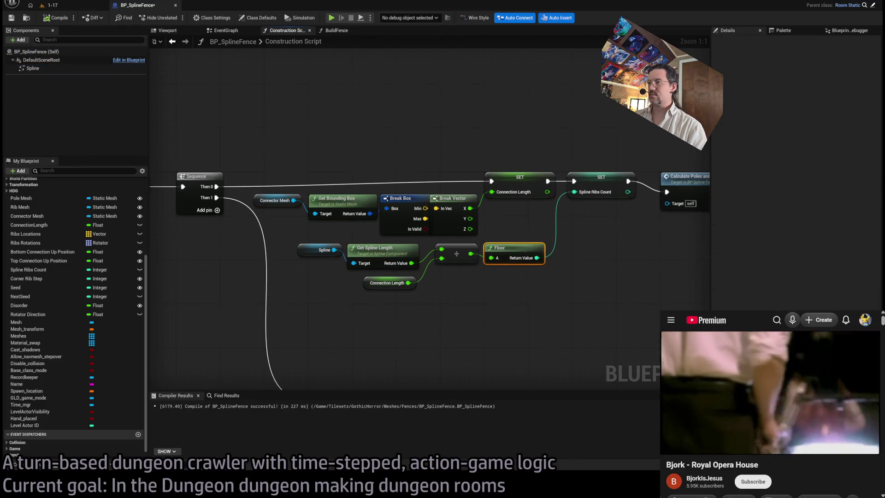
click(76, 69)
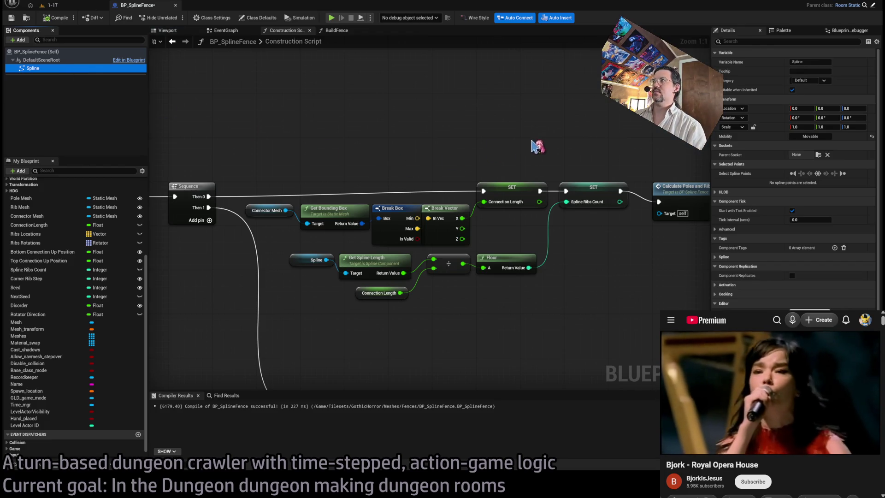
drag(500, 144, 376, 144)
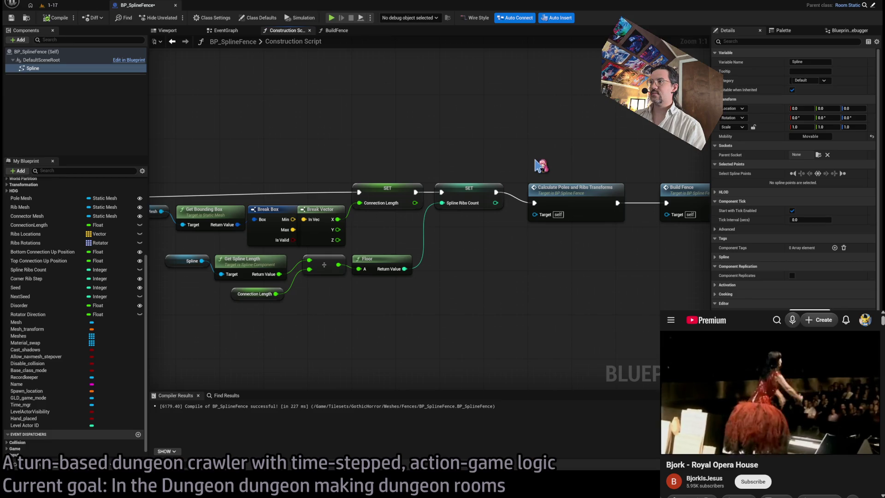
drag(336, 102, 189, 82)
- Inspect the Calculate Poles and Ribs Transforms function's sections, then close its graph
click(449, 170)
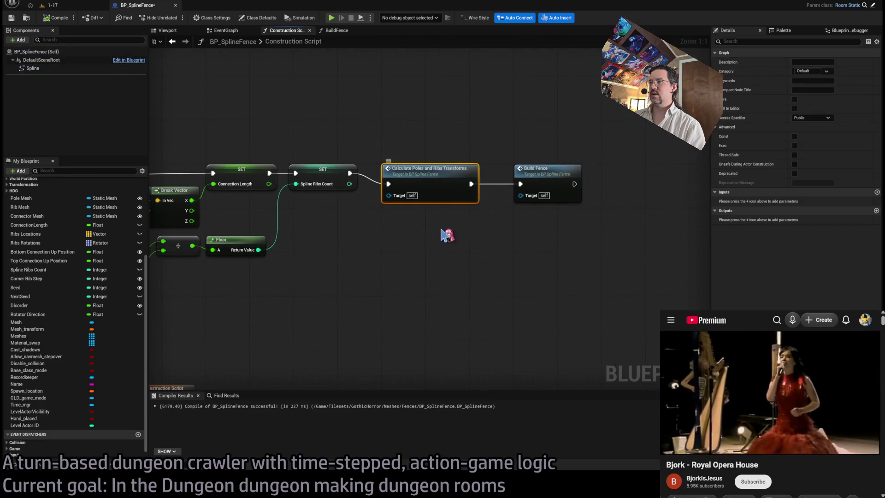
double_click(455, 175)
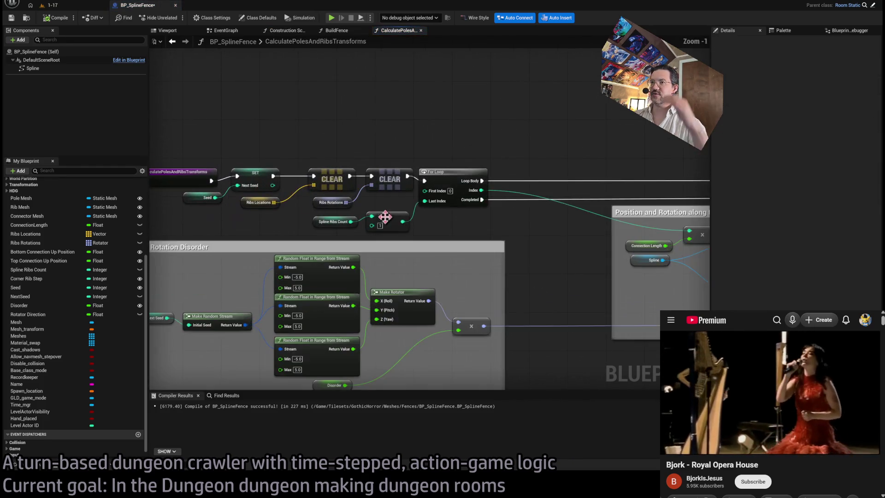
drag(385, 216, 427, 221)
mouse_move(580, 265)
mouse_down()
mouse_move(607, 195)
mouse_move(440, 205)
mouse_up()
scroll(507, 204, down, 2)
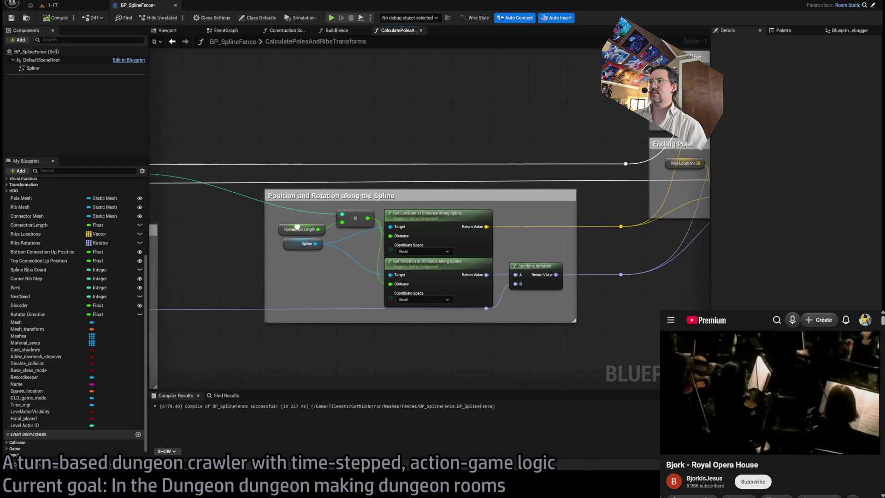
scroll(507, 203, up, 2)
mouse_move(507, 204)
mouse_down()
mouse_move(512, 217)
mouse_move(414, 225)
mouse_up()
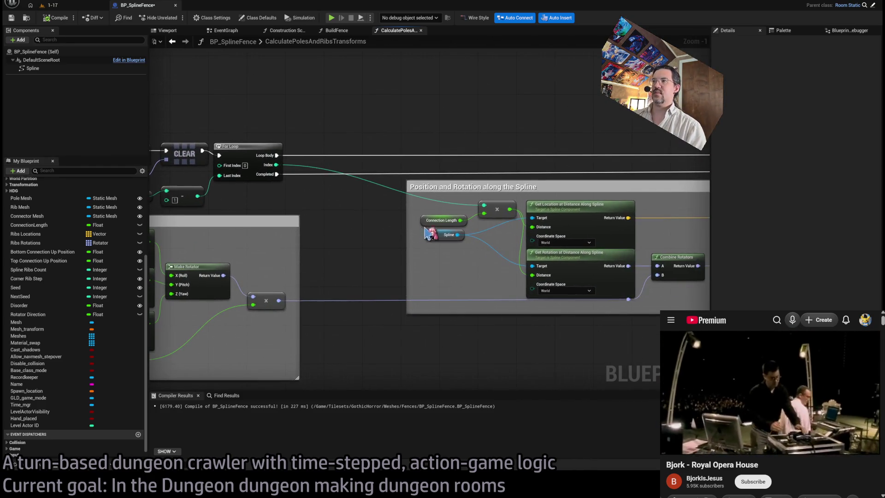
drag(513, 243, 358, 257)
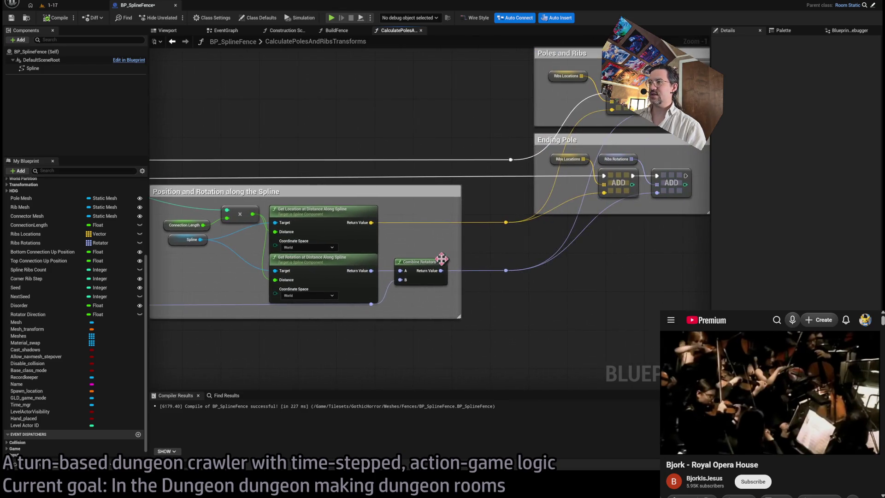
drag(443, 257, 330, 295)
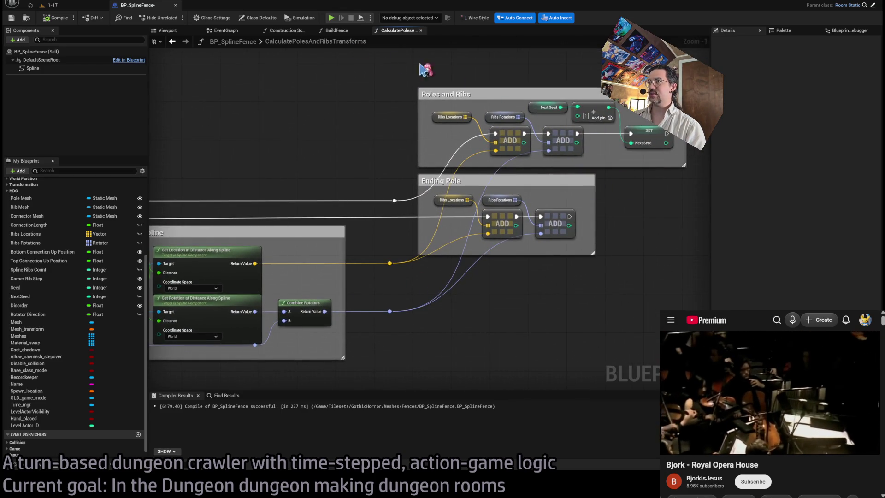
middle_click(394, 31)
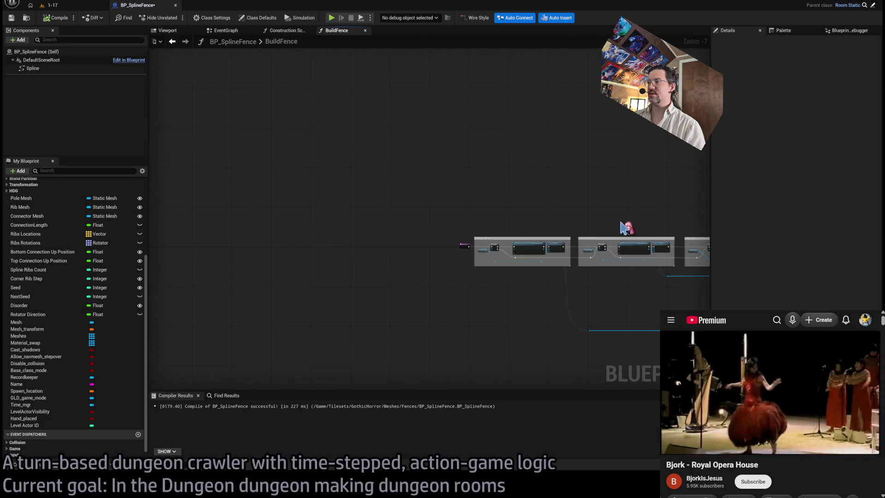
- Look over the Build Fence function graph, close it, and return to level 1-17
middle_click(334, 31)
double_click(507, 185)
scroll(402, 253, up, 6)
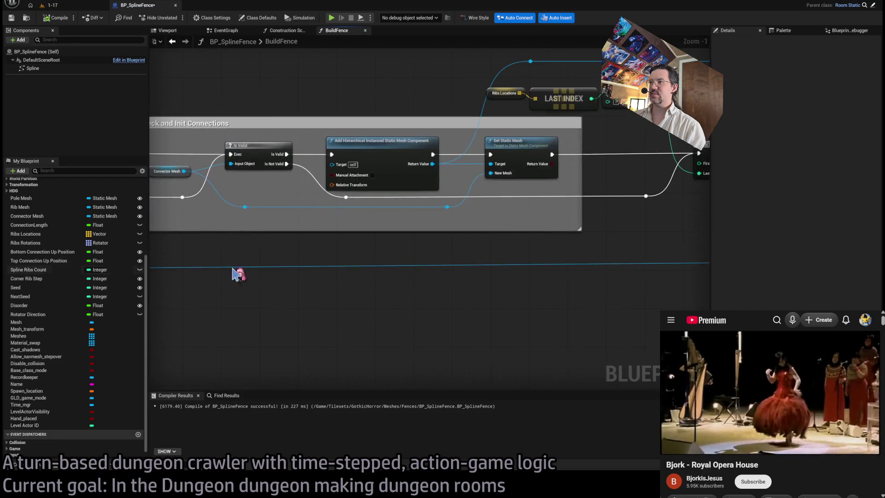
scroll(283, 279, down, 2)
scroll(467, 256, down, 3)
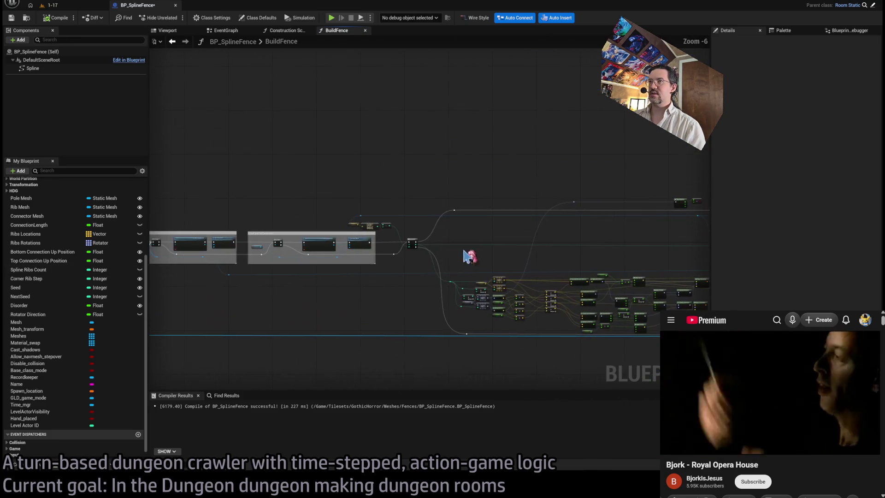
middle_click(336, 32)
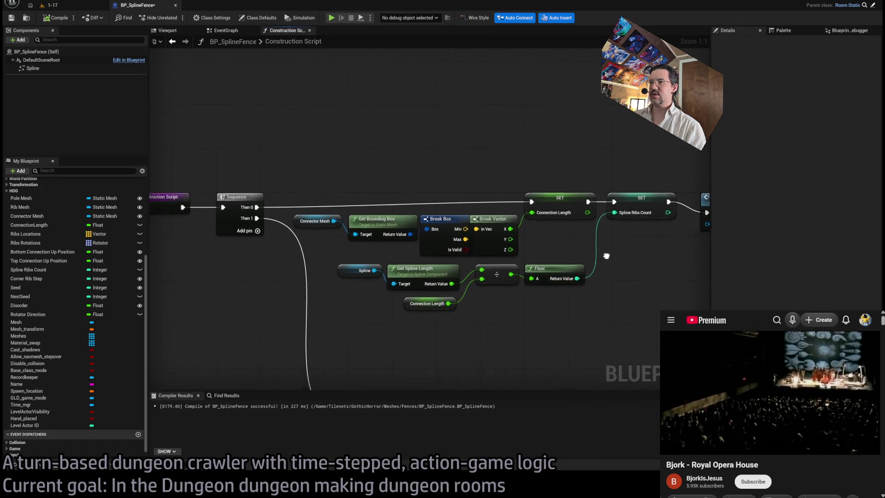
click(42, 5)
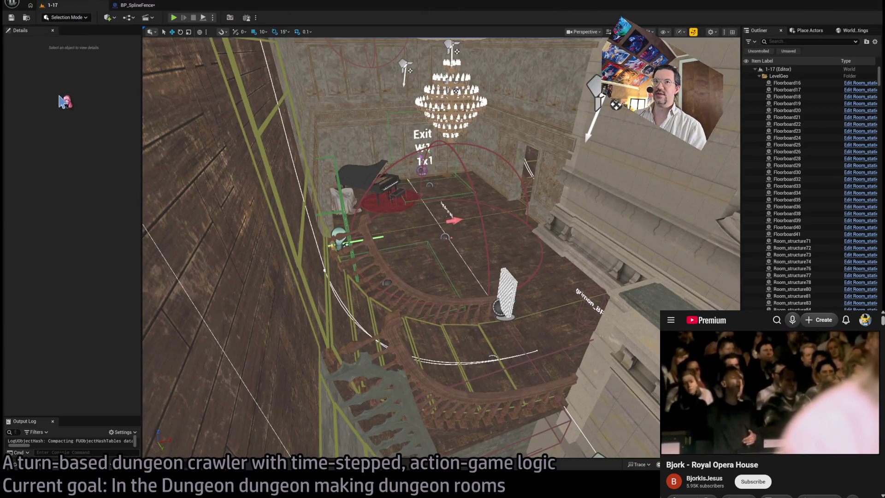
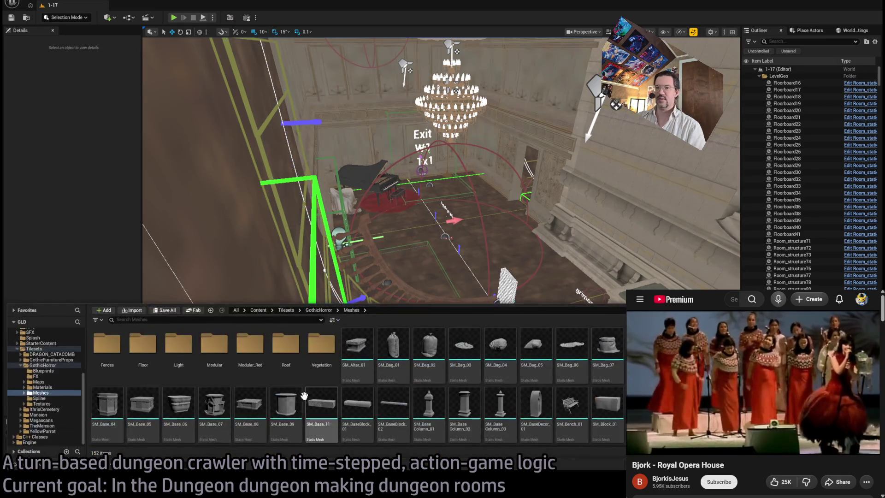
- Browse the GothicHorror Fences blueprints in the asset browser, then return to the 1-17 level view
click(44, 371)
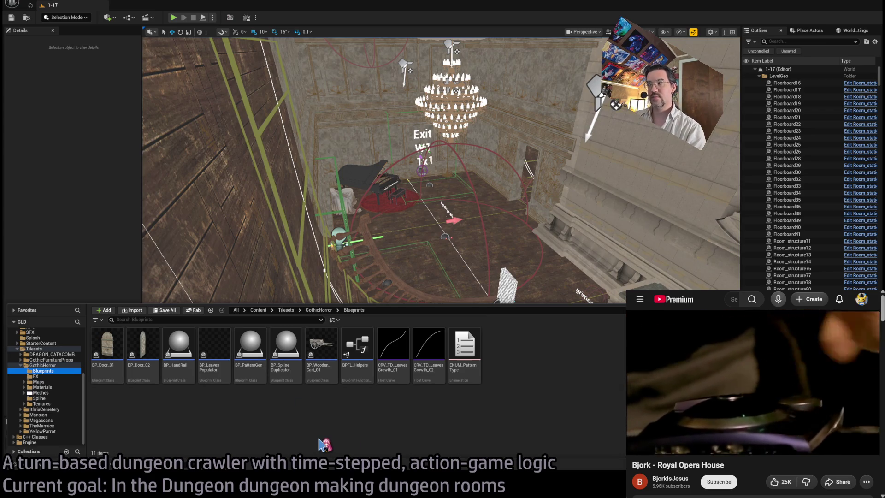
key(ctrl+space)
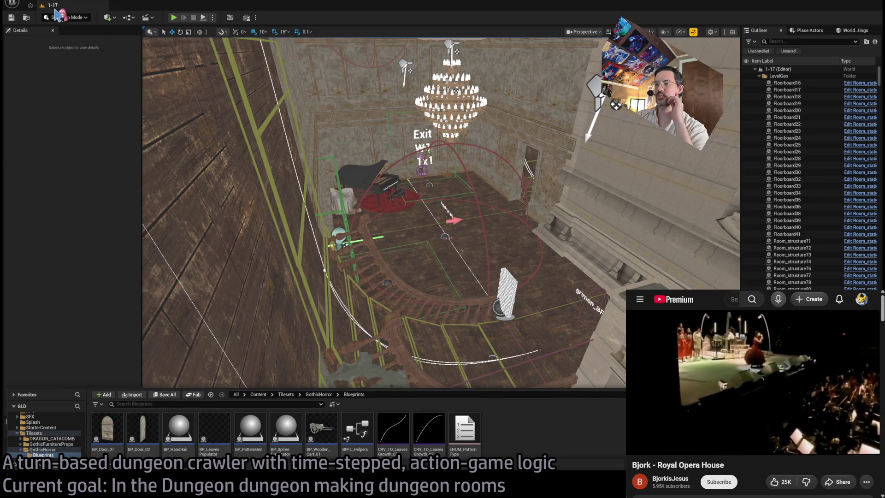
key(ctrl+space)
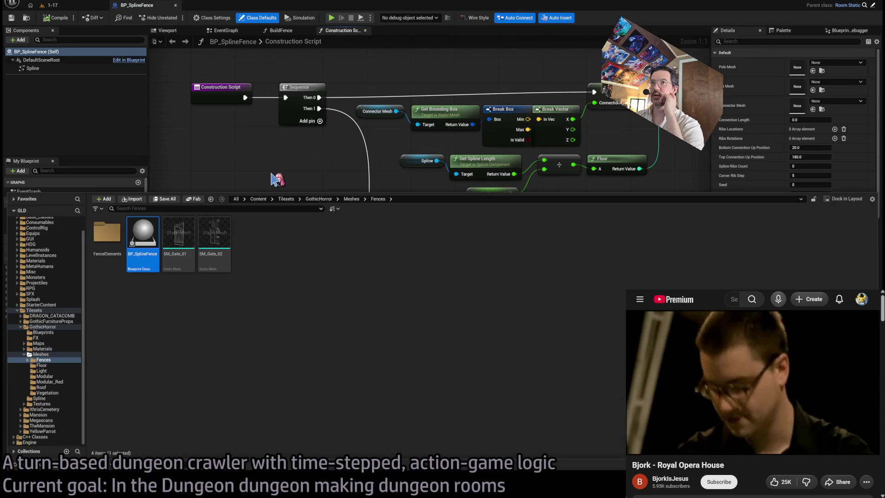
click(76, 5)
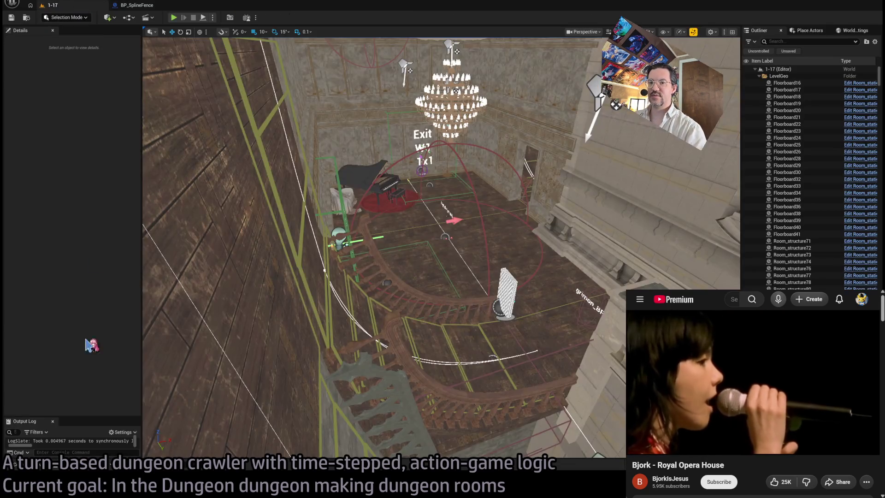
key(ctrl+space)
key(ctrl+space)
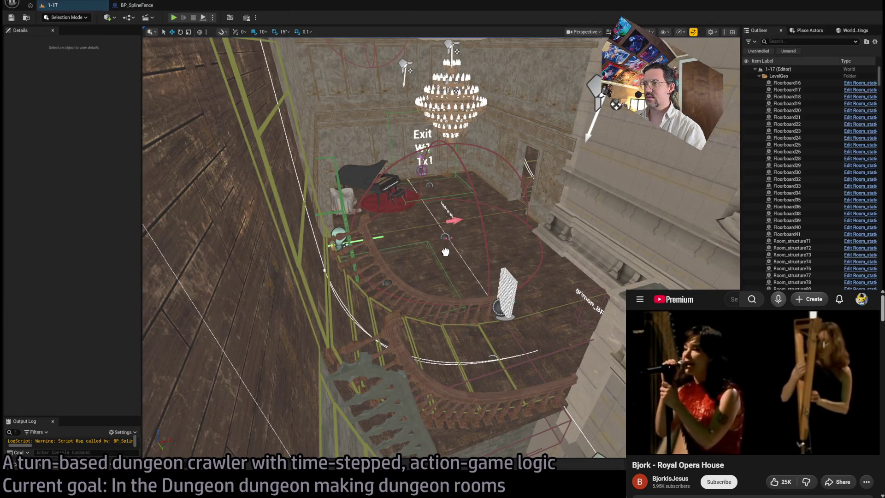
- Select and frame the spline fence actor, then open its Blueprint for editing
click(428, 257)
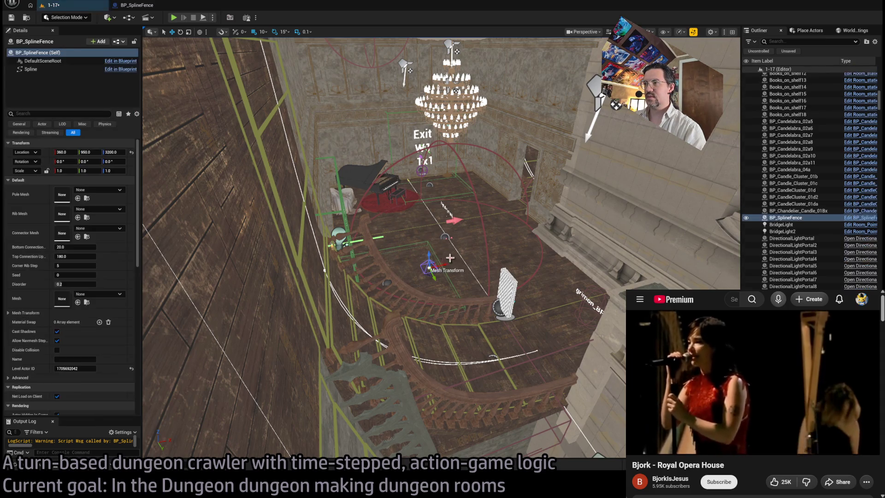
key(f)
scroll(471, 314, down, 5)
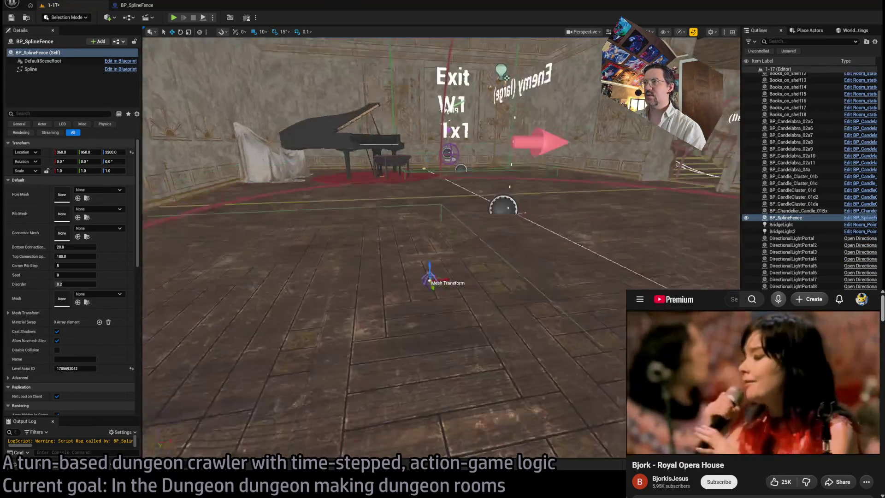
scroll(471, 314, up, 5)
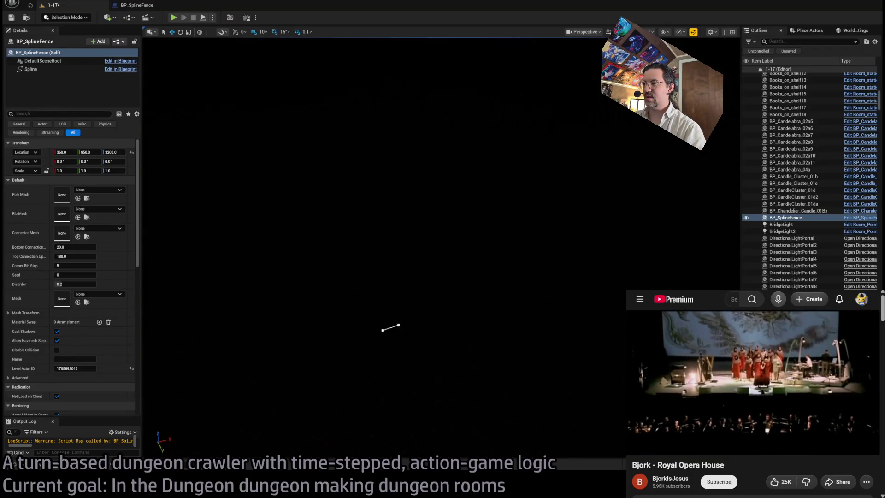
scroll(484, 313, down, 3)
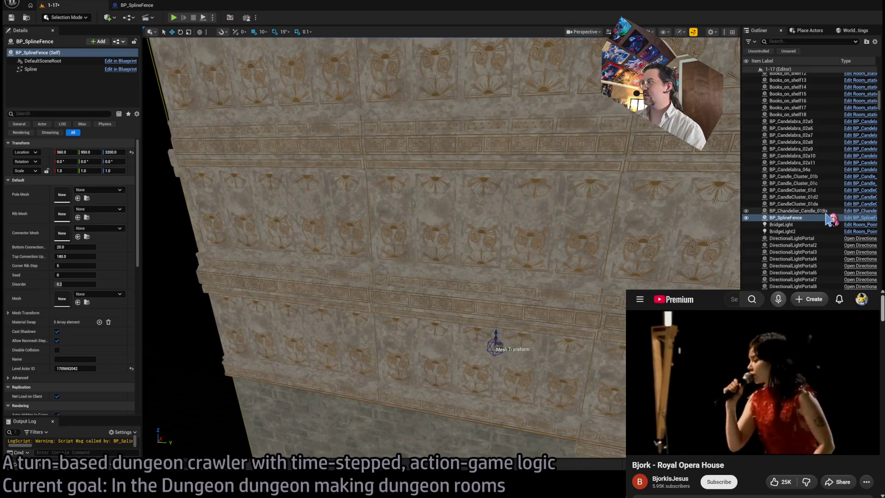
click(859, 218)
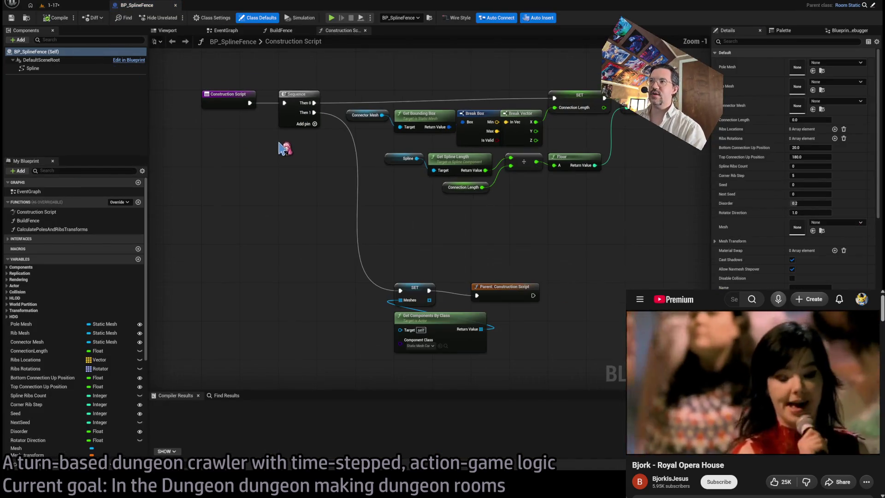
- Select the Spline getter node in the Construction Script and inspect the Spline component's properties
scroll(325, 217, down, 1)
click(325, 217)
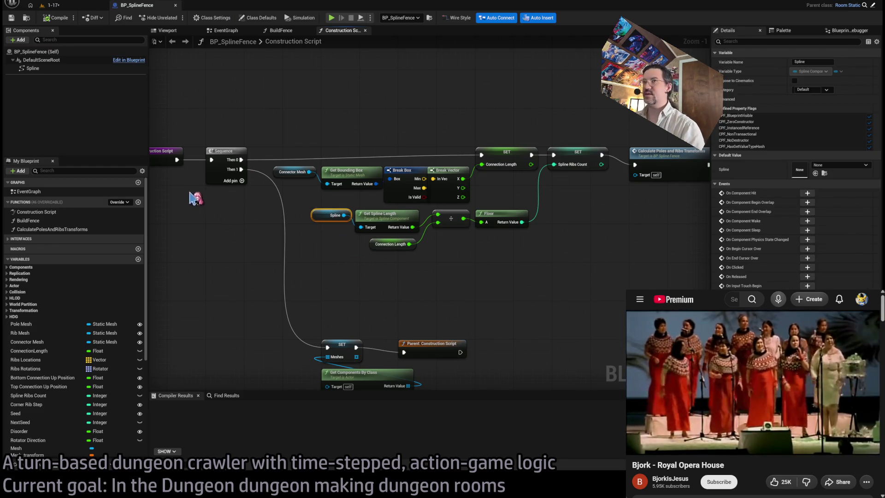
click(37, 69)
drag(60, 69, 71, 76)
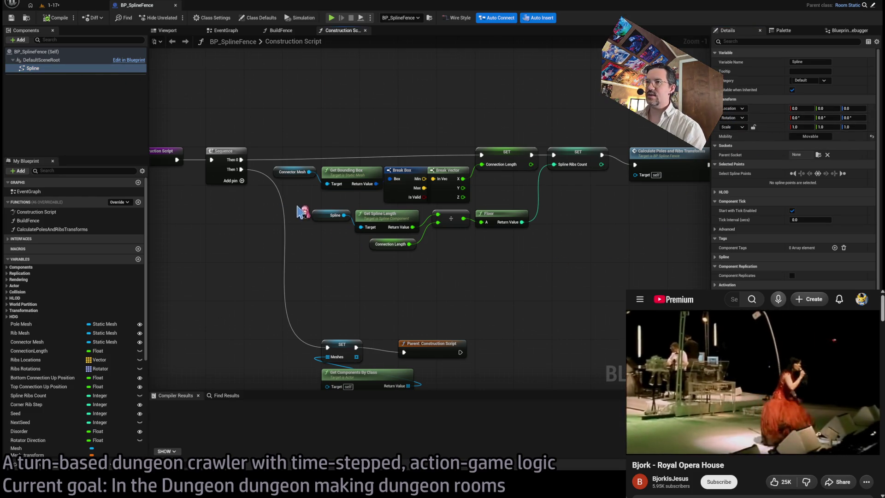
click(322, 211)
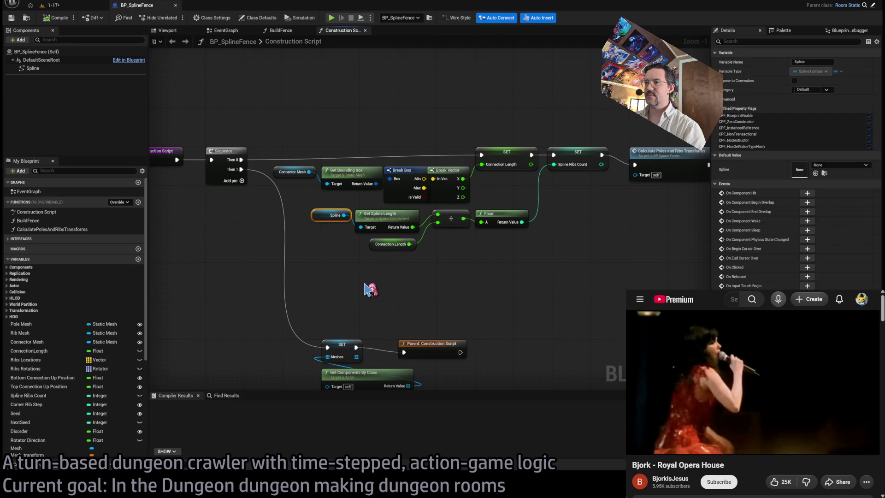
- Find all references to Spline and review its getters in the Construction Script and CalculatePolesAndRibsTransforms
key(shift+alt+f)
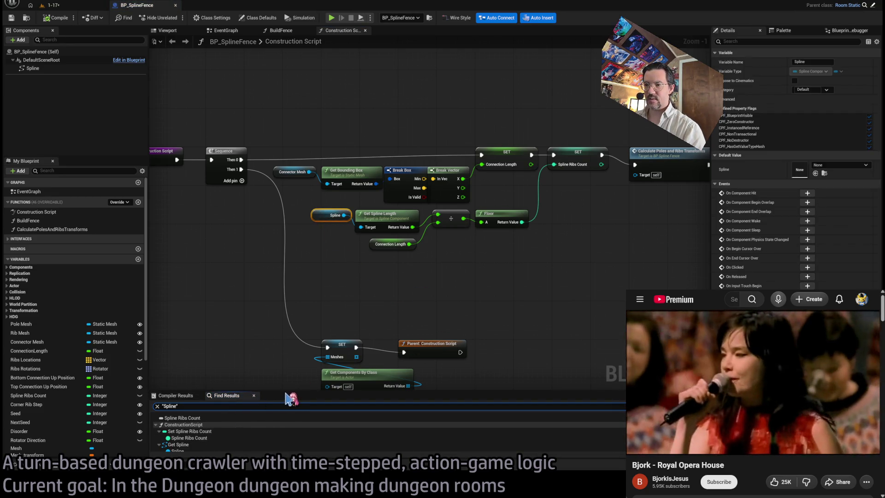
drag(271, 397, 270, 275)
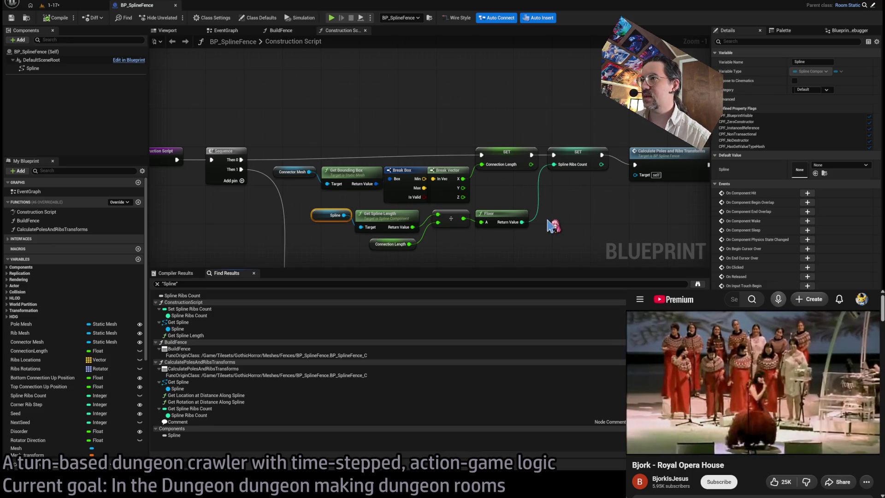
scroll(282, 249, down, 1)
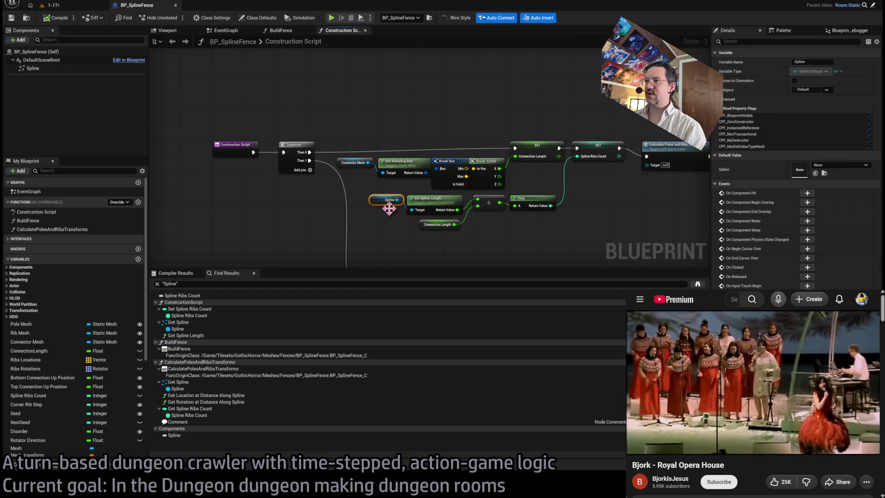
drag(660, 212, 518, 223)
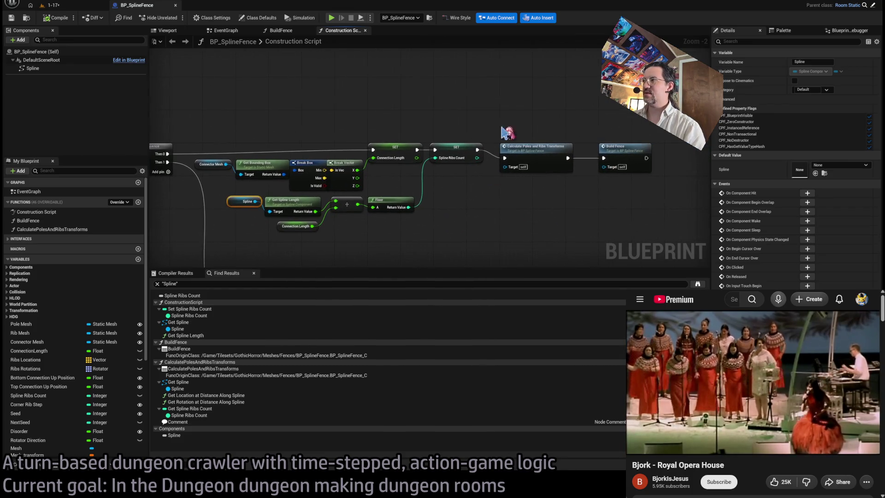
click(179, 323)
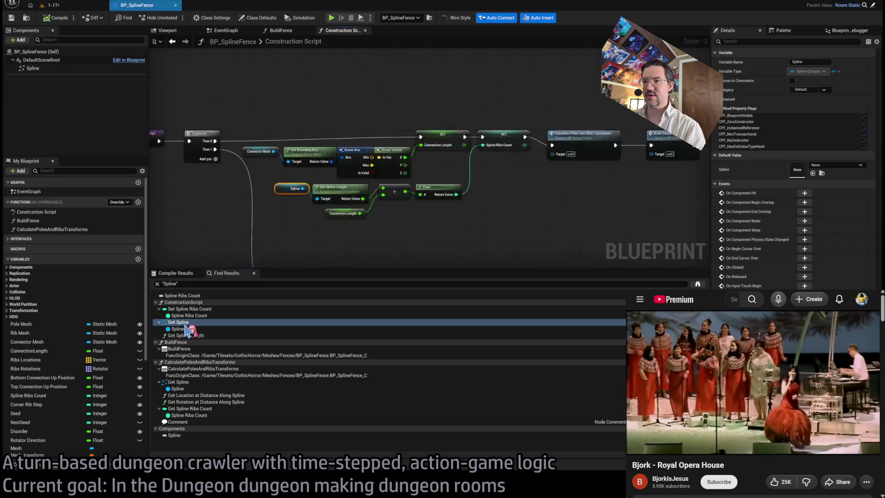
click(180, 383)
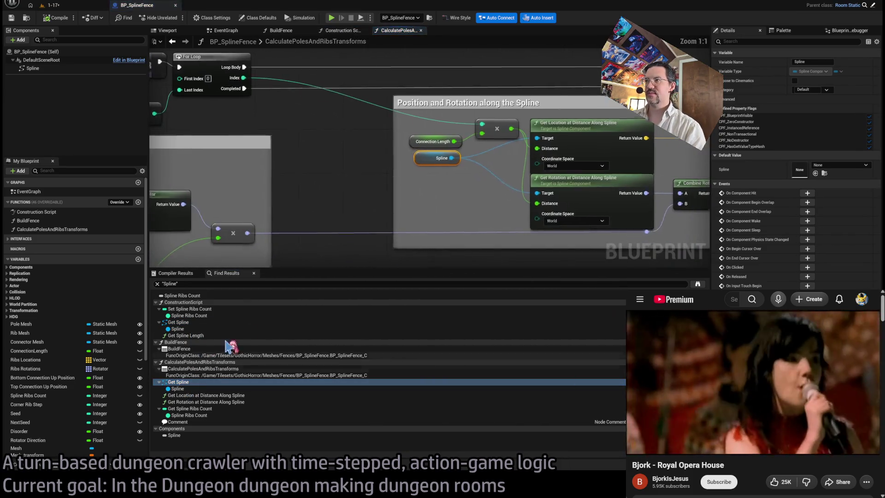
scroll(349, 228, down, 2)
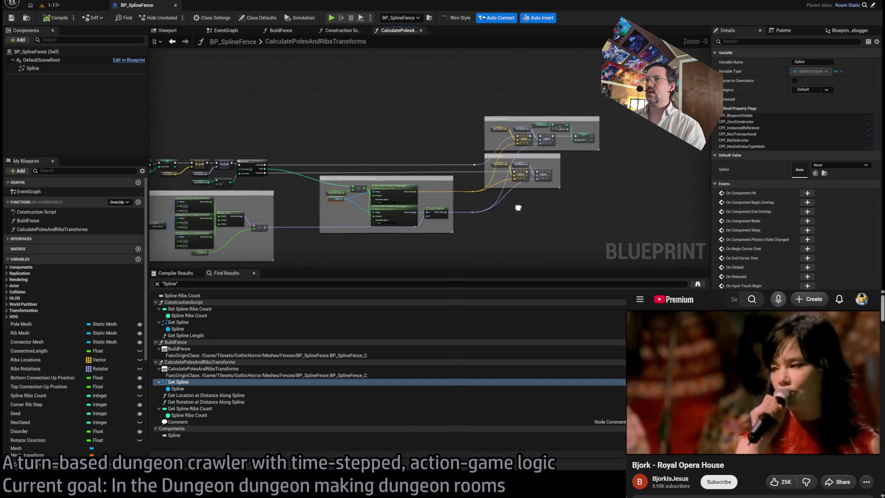
scroll(481, 225, up, 2)
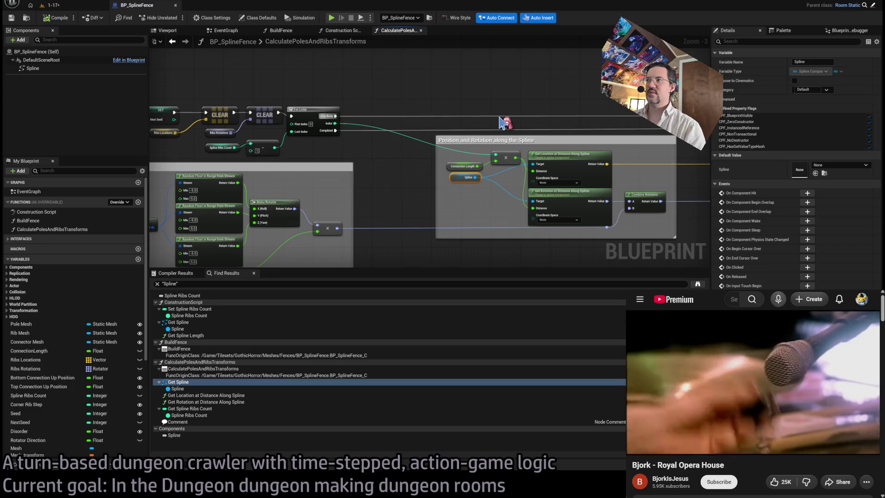
drag(505, 124, 341, 115)
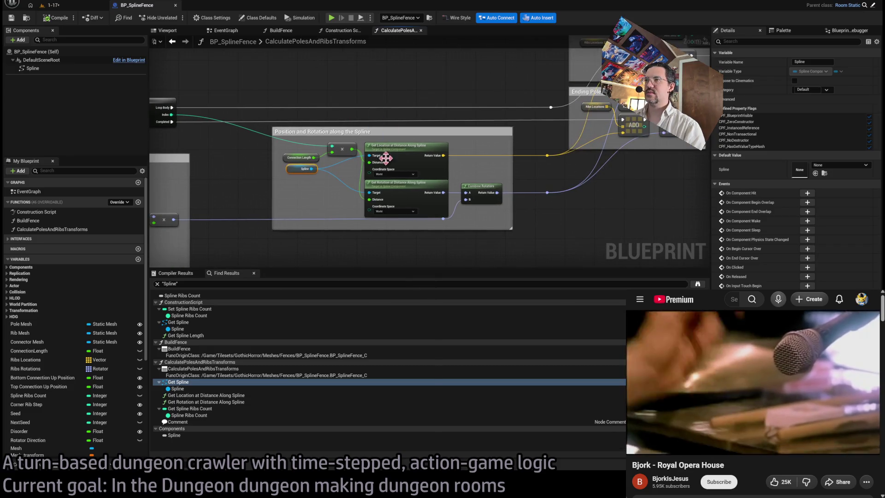
middle_click(402, 33)
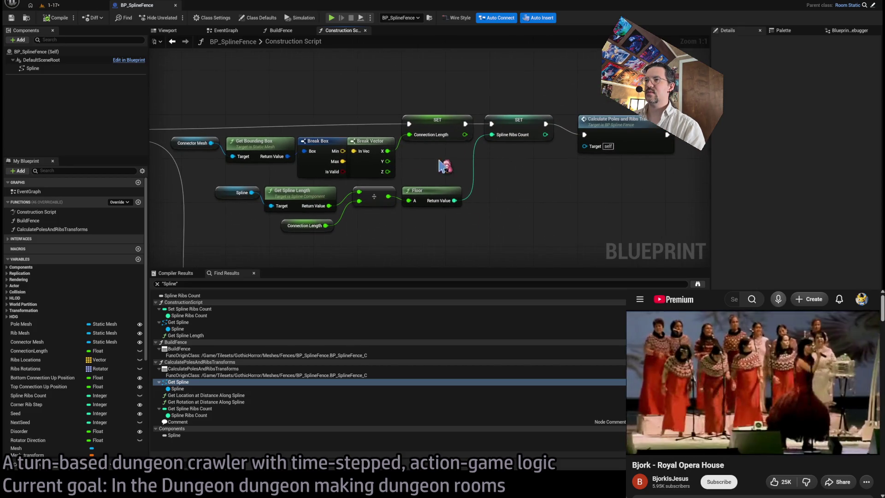
- Open and look over the whole BuildFence function graph, then close it
scroll(512, 213, down, 2)
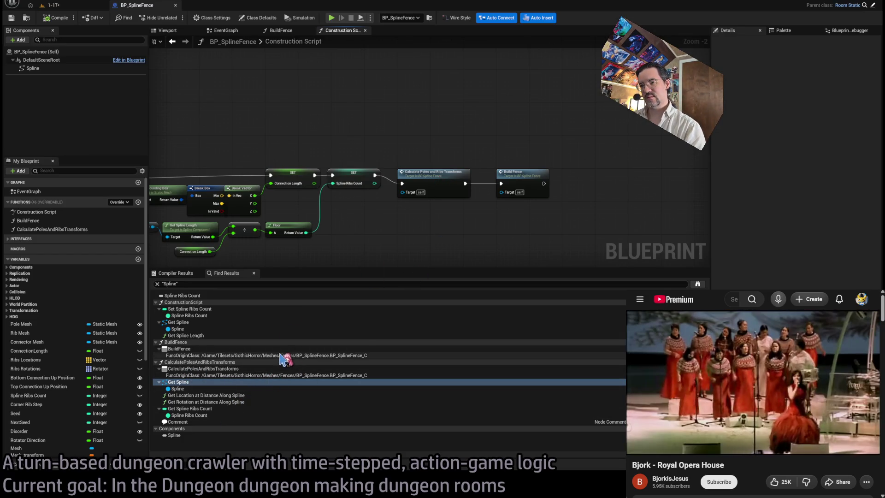
double_click(276, 356)
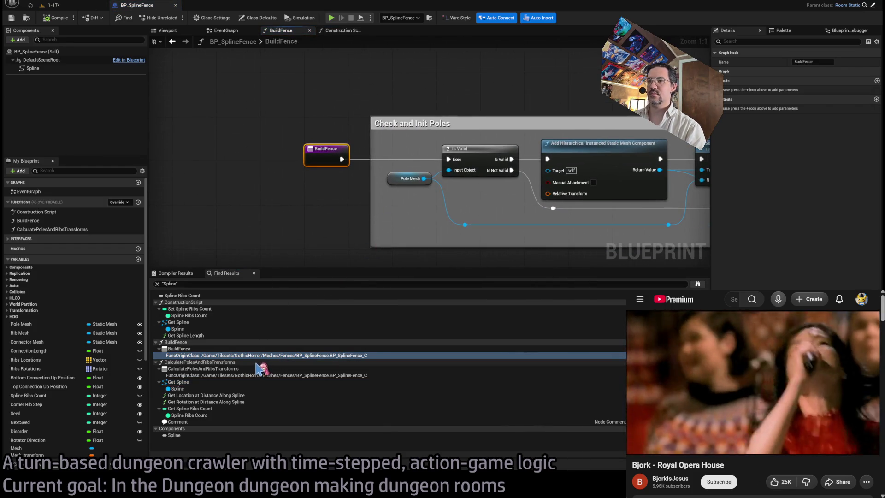
scroll(453, 235, down, 3)
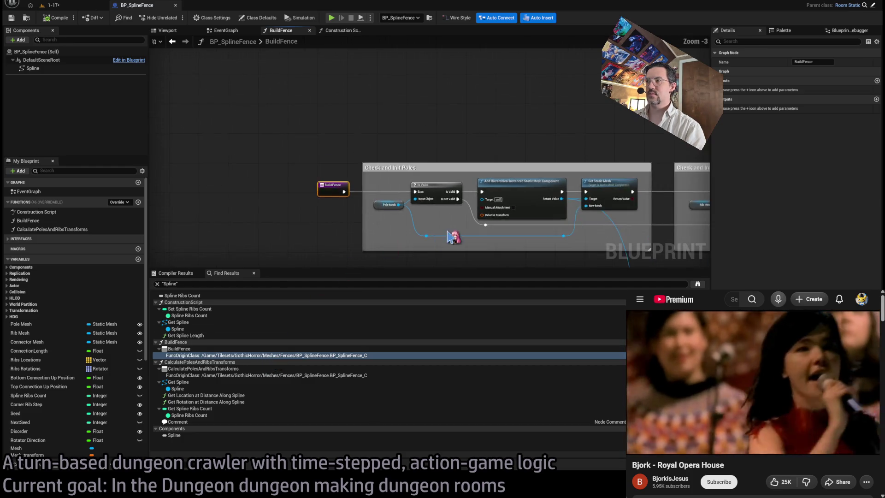
scroll(424, 230, down, 2)
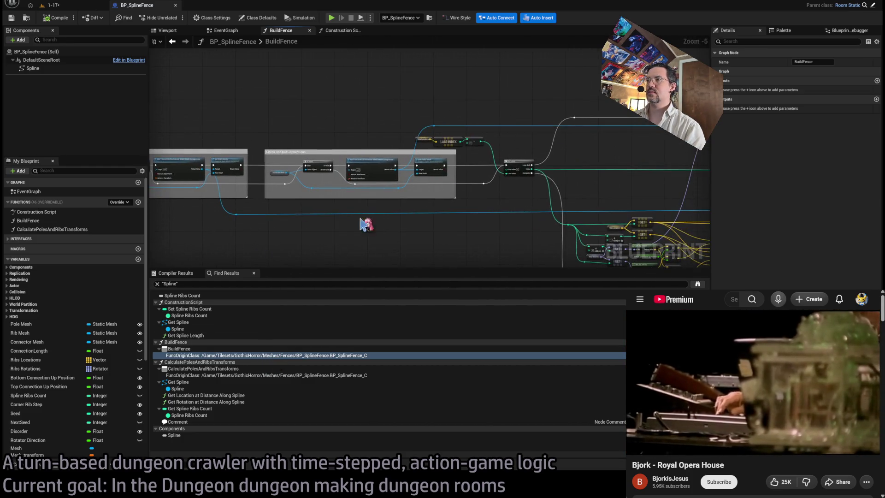
drag(438, 220, 397, 226)
drag(479, 243, 392, 208)
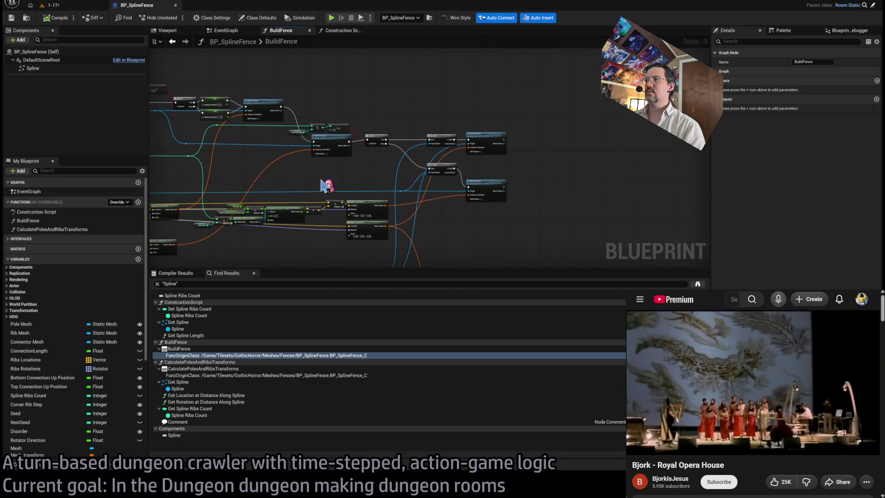
scroll(330, 158, up, 2)
scroll(613, 148, down, 6)
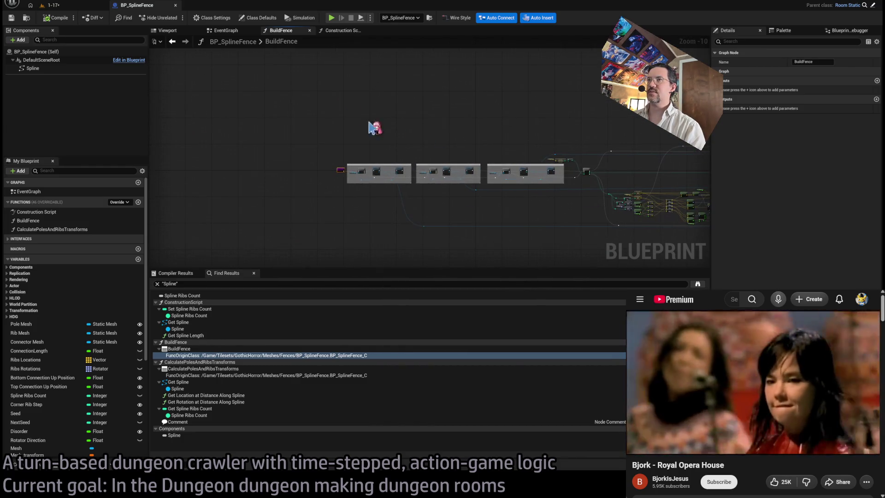
click(309, 30)
- Glance at the EventGraph, then centre the Construction Script on the SET Meshes node
click(232, 31)
click(286, 30)
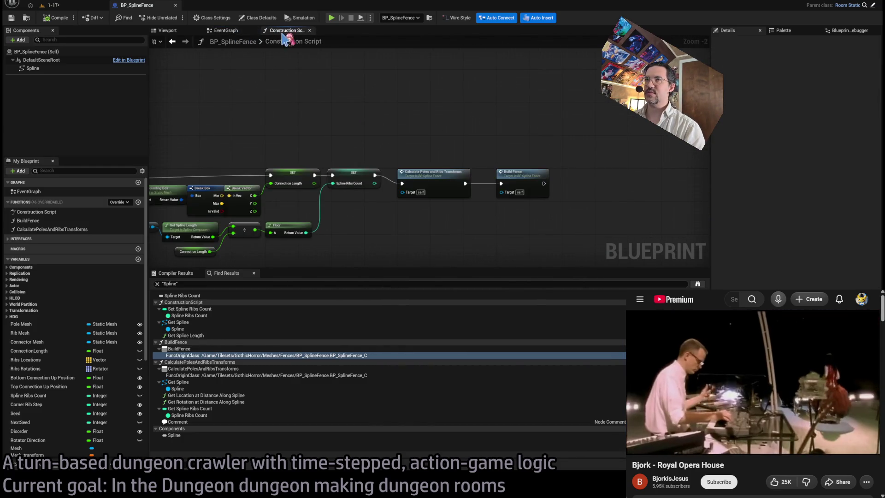
drag(553, 76, 461, 139)
scroll(494, 200, up, 3)
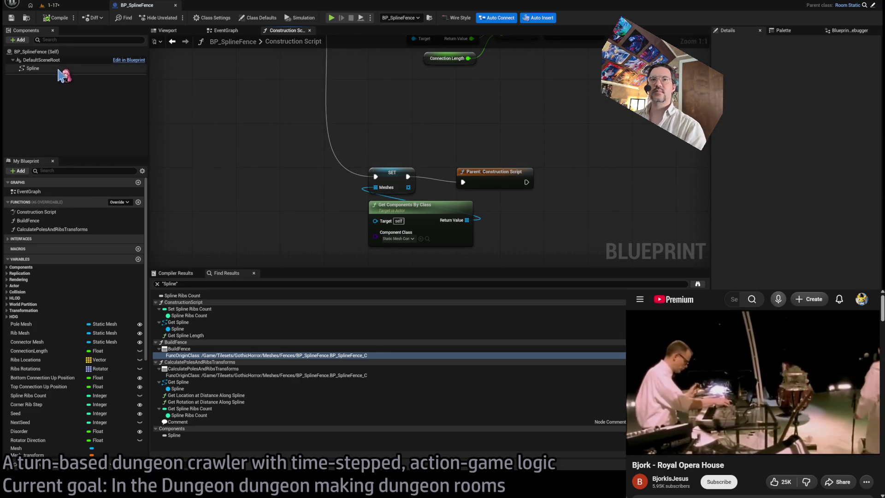
scroll(368, 141, down, 2)
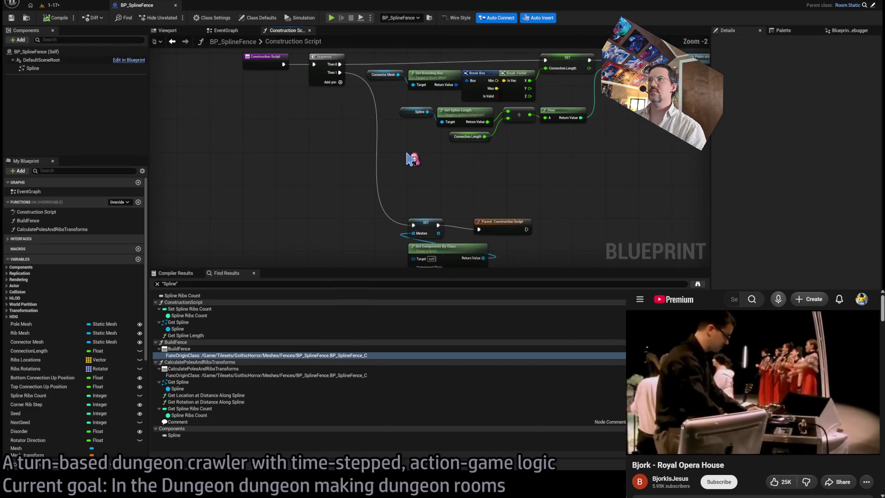
- Compare the Blueprint's Spline component with the placed fence's Spline component in the 1-17 level
click(79, 69)
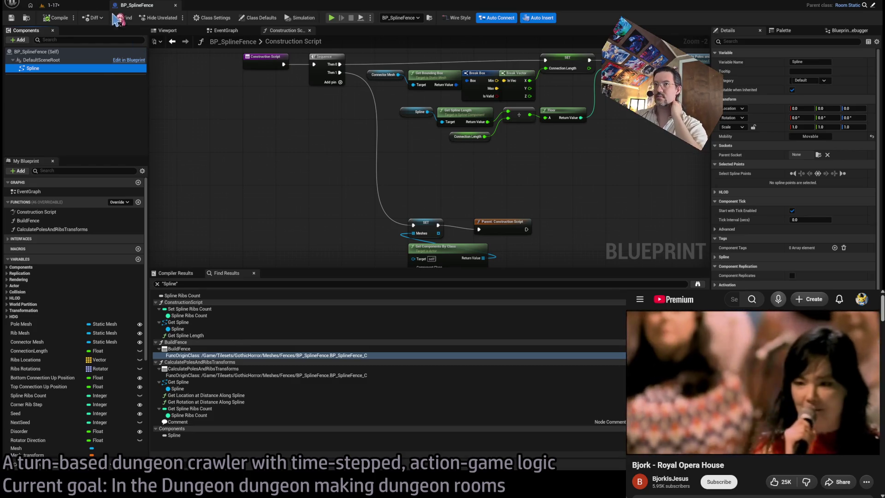
click(51, 5)
click(67, 69)
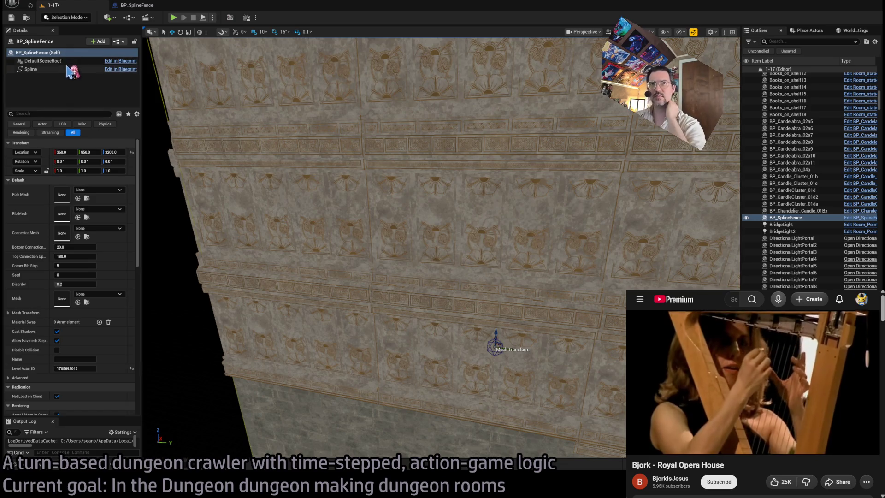
- Move the fence's Spline component 1500 units along Y, then undo it back to 0
drag(210, 208, 210, 207)
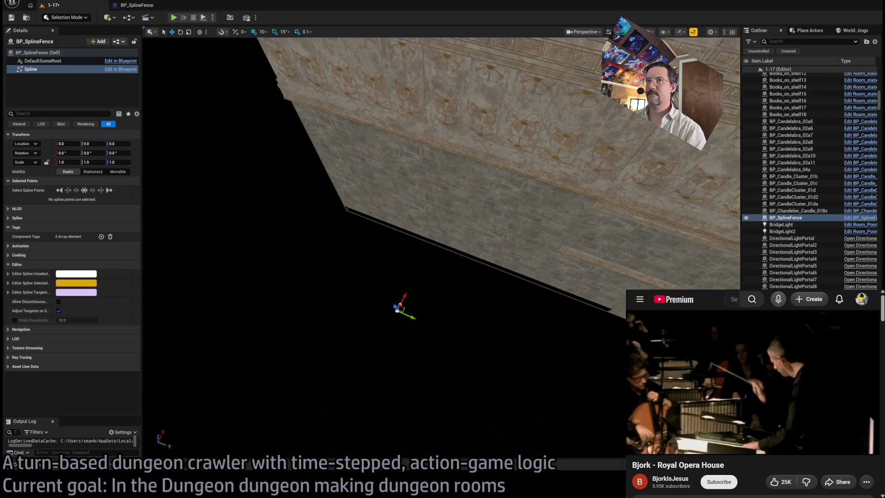
drag(232, 129, 232, 130)
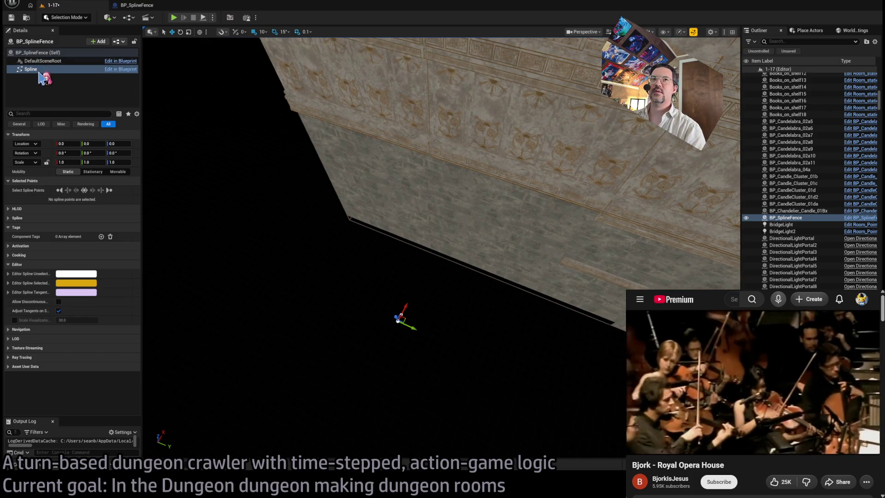
click(38, 52)
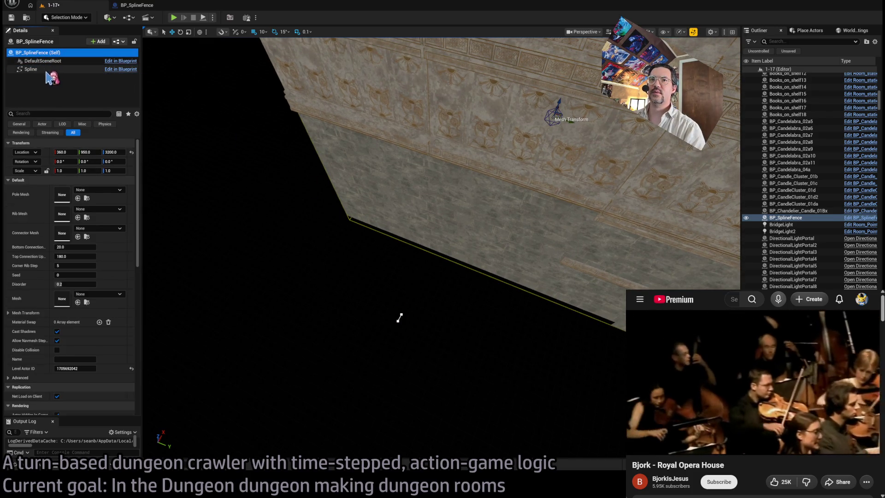
click(48, 70)
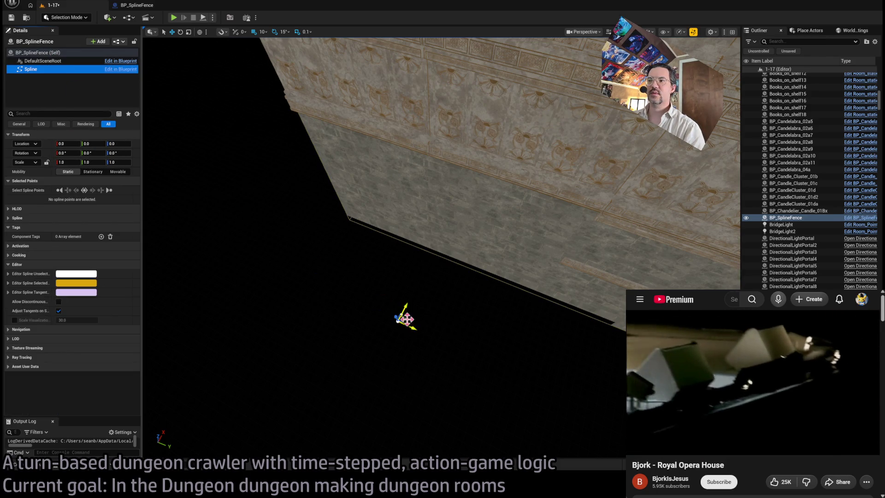
drag(412, 326, 521, 378)
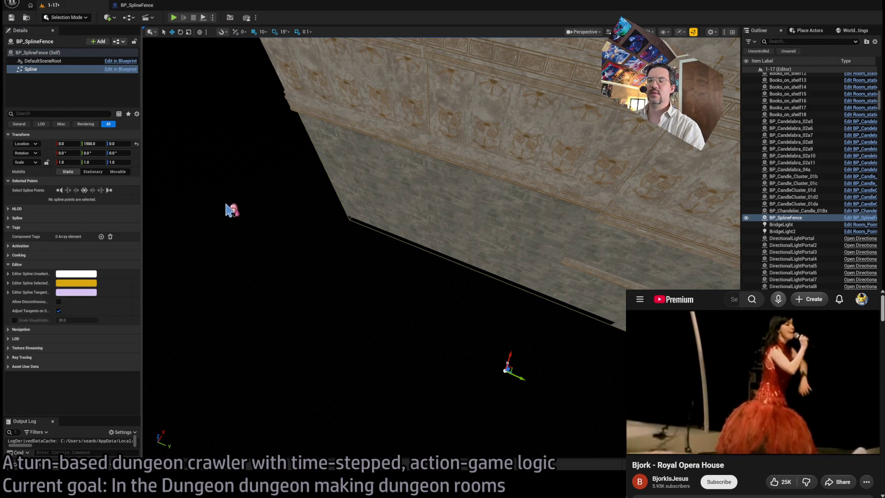
click(60, 69)
key(ctrl+z)
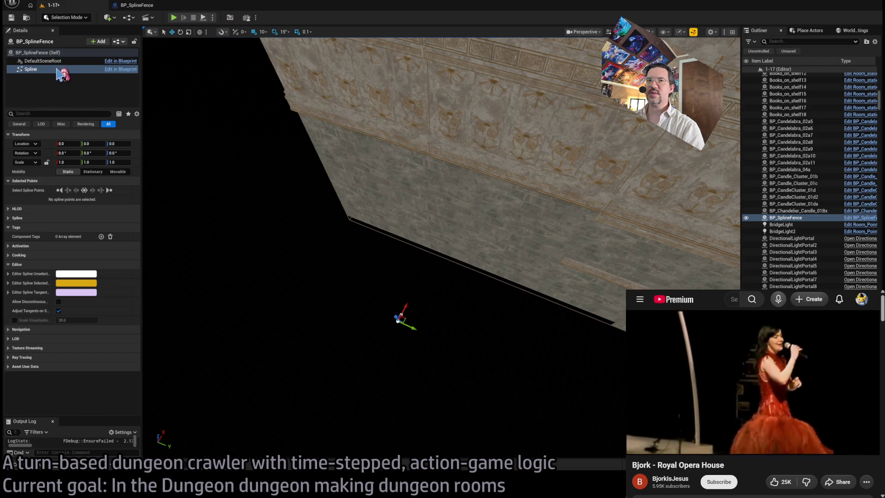
- Compare the DefaultSceneRoot and Spline components, glancing at the Blueprint before returning to the level
key(Up)
key(Down)
key(Up)
key(Down)
key(Up)
key(Down)
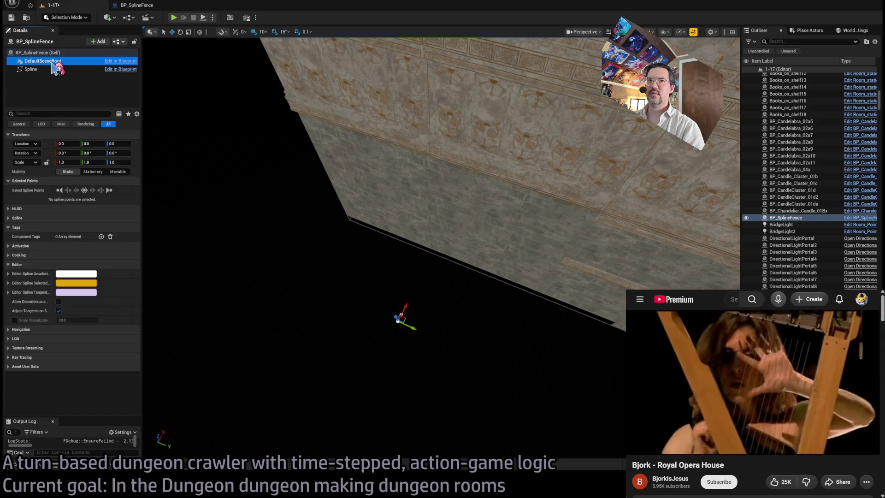
click(139, 5)
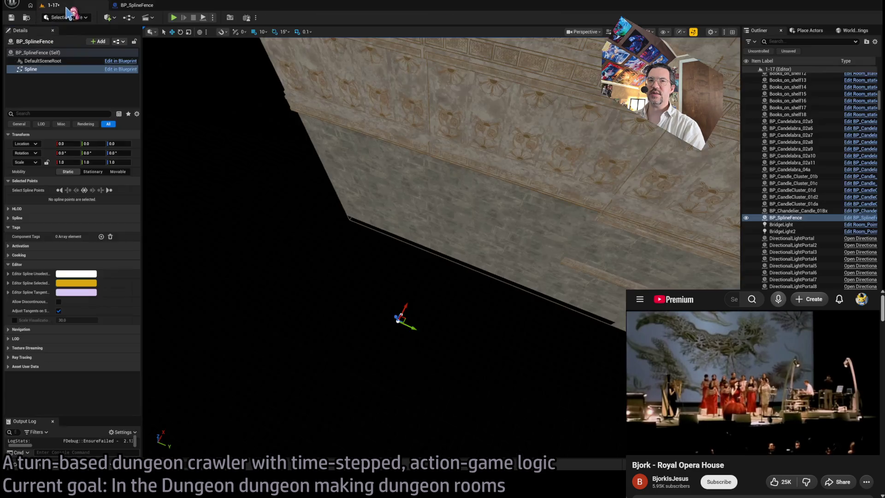
click(62, 6)
- Delete the BP_SplineFence actor and place a fresh copy from the Fences assets
click(402, 322)
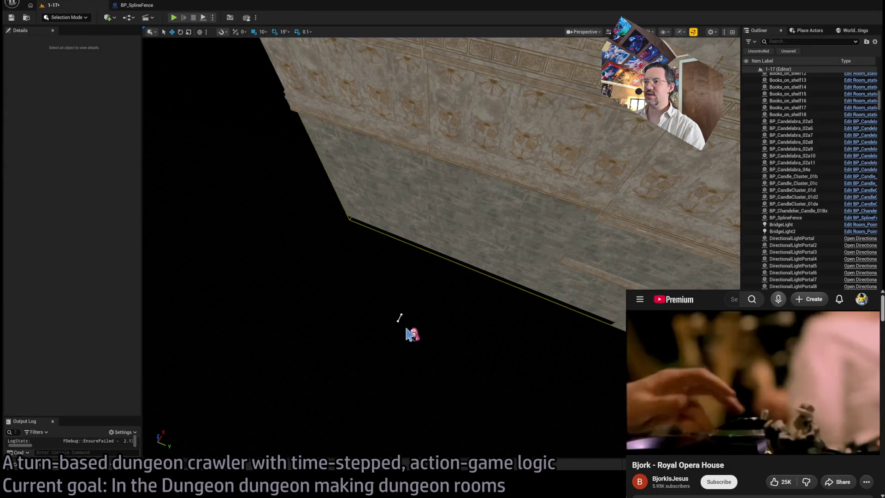
key(Delete)
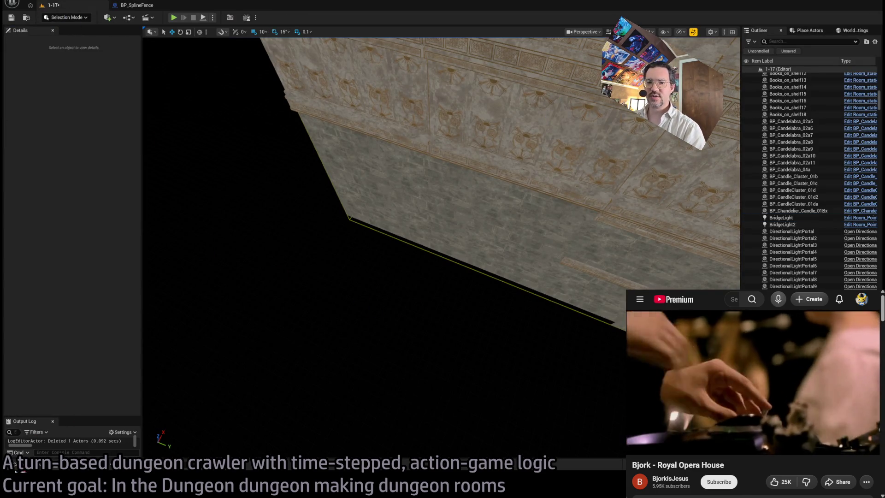
key(ctrl+space)
mouse_move(344, 214)
mouse_down()
mouse_move(264, 267)
mouse_move(268, 279)
mouse_up()
key(Delete)
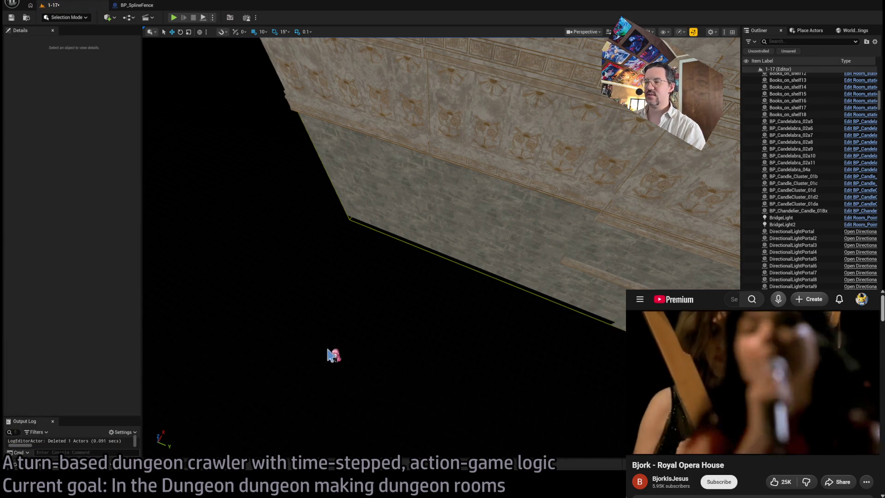
key(ctrl+space)
mouse_move(139, 362)
mouse_down()
mouse_move(276, 271)
mouse_move(274, 280)
mouse_up()
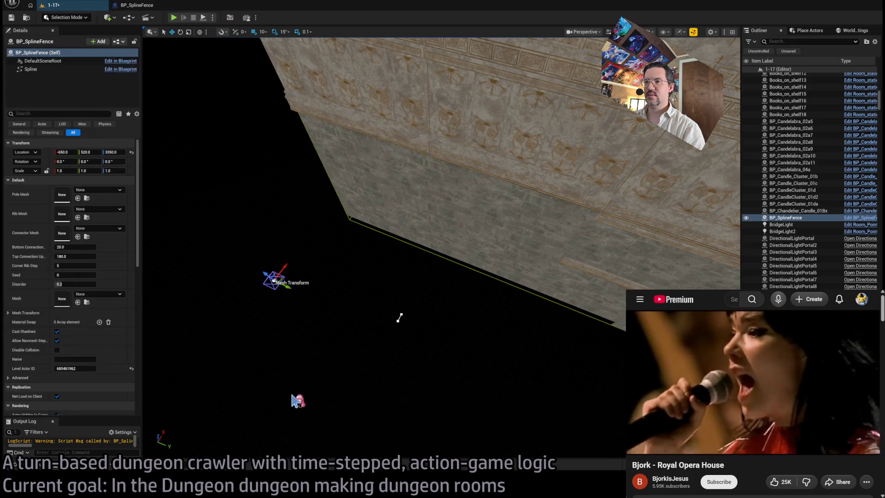
- Inspect the Spline component settings in the BP_SplineFence Blueprint, then return to 1-17
double_click(49, 70)
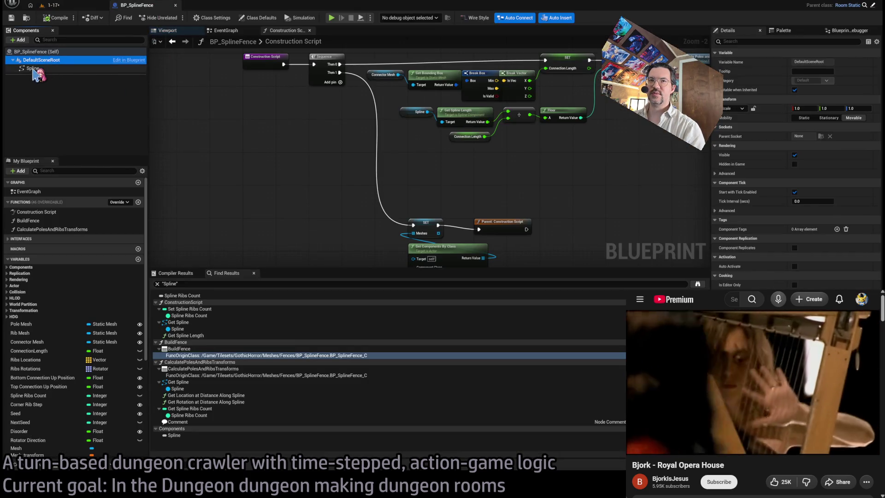
click(41, 73)
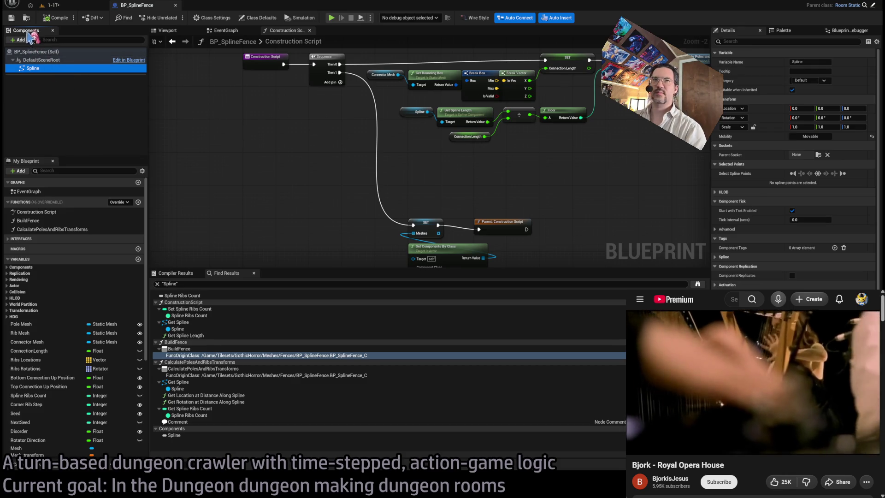
click(52, 5)
- Place another BP_SplineFence against the wall and enlarge the Details and Output Log areas
click(39, 467)
mouse_move(143, 360)
mouse_down()
mouse_move(182, 306)
mouse_move(260, 277)
mouse_up()
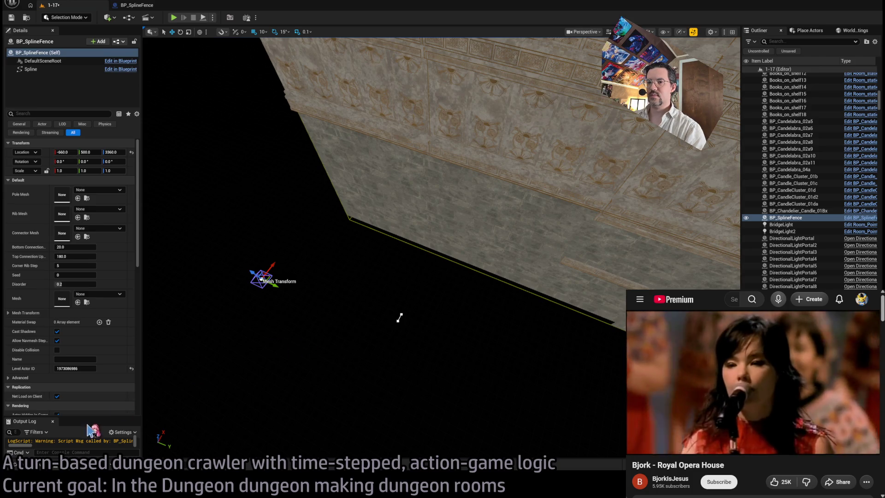
mouse_move(142, 436)
mouse_down()
mouse_move(468, 405)
mouse_move(443, 424)
mouse_up()
drag(286, 418, 273, 303)
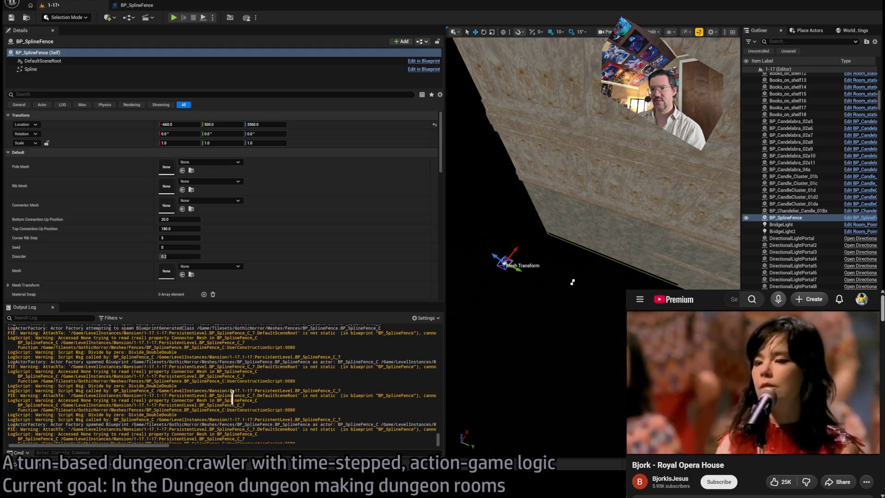
- Shift the fence actor to Y 570, frame it, then delete it
drag(518, 270, 531, 276)
key(f)
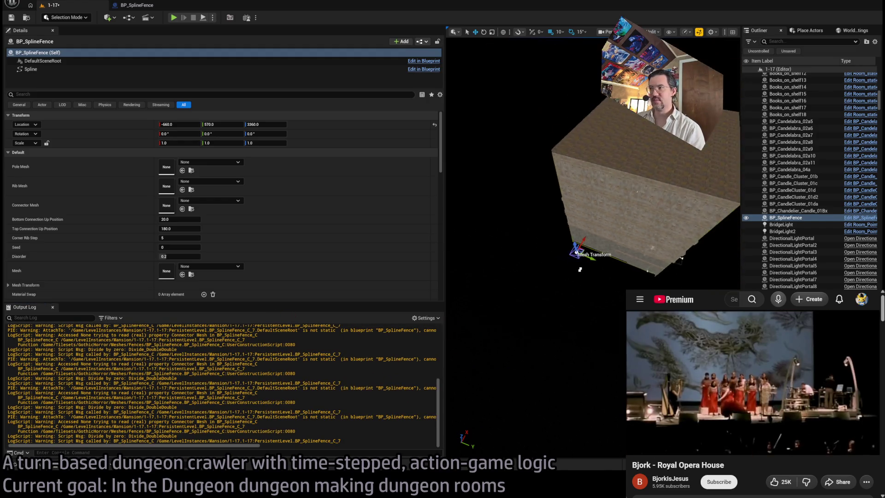
scroll(604, 292, up, 10)
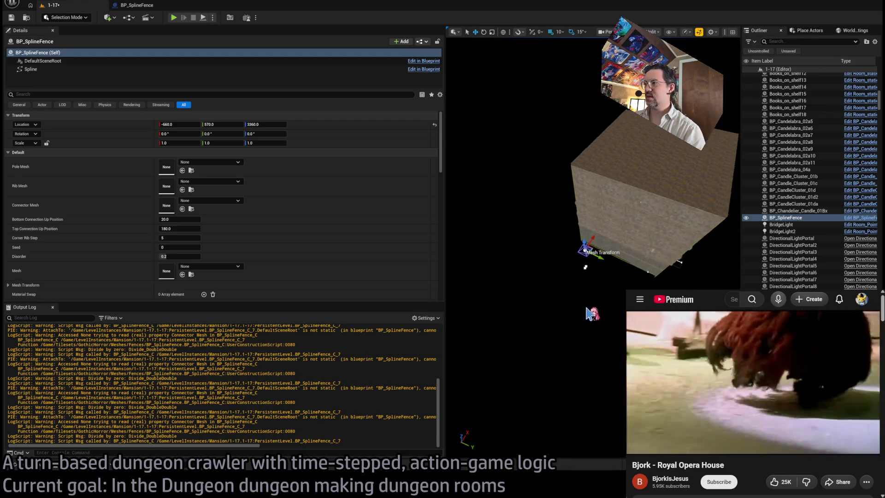
key(Delete)
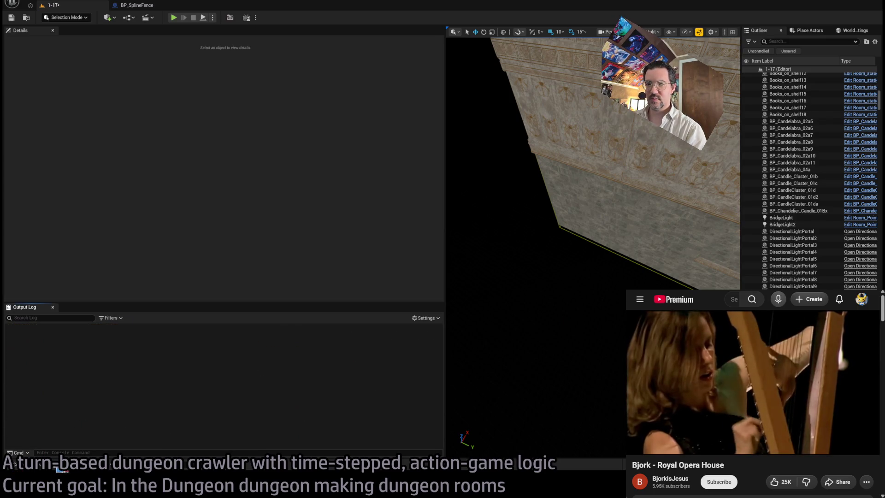
- Place a new BP_SplineFence in the level and widen the Details and log area
click(46, 467)
mouse_move(143, 392)
mouse_down()
mouse_move(539, 284)
mouse_move(535, 293)
mouse_up()
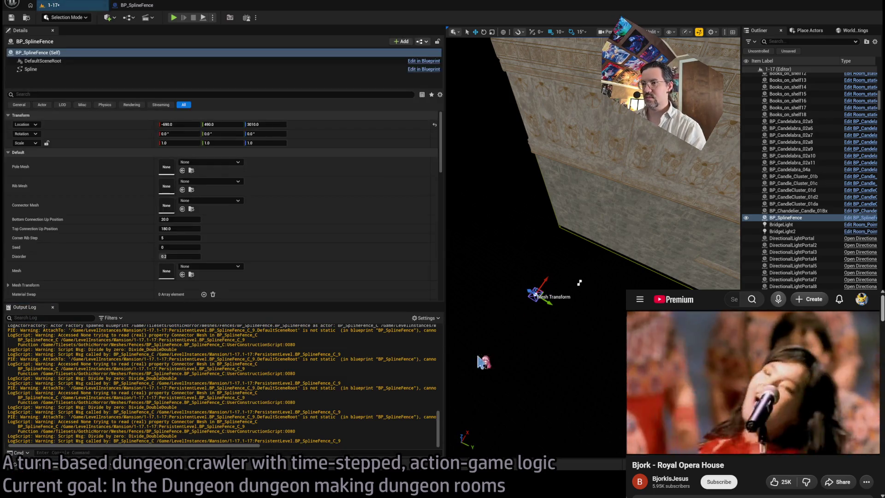
scroll(515, 304, up, 1)
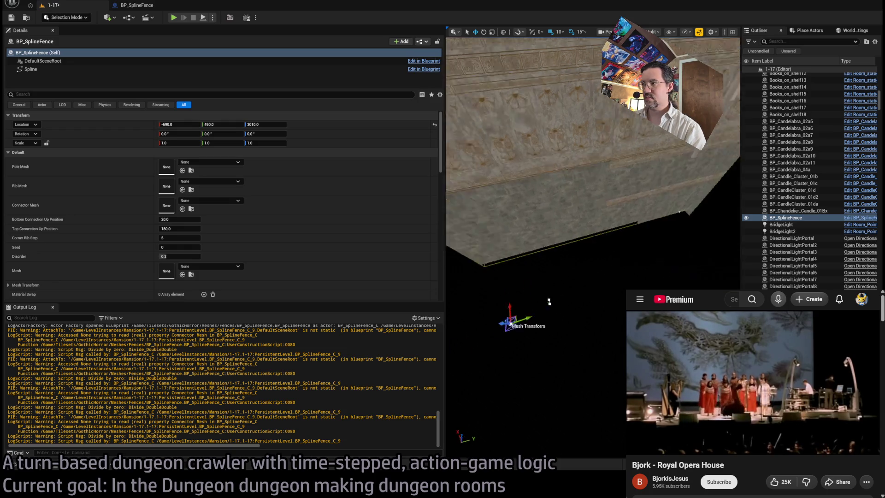
scroll(545, 281, down, 2)
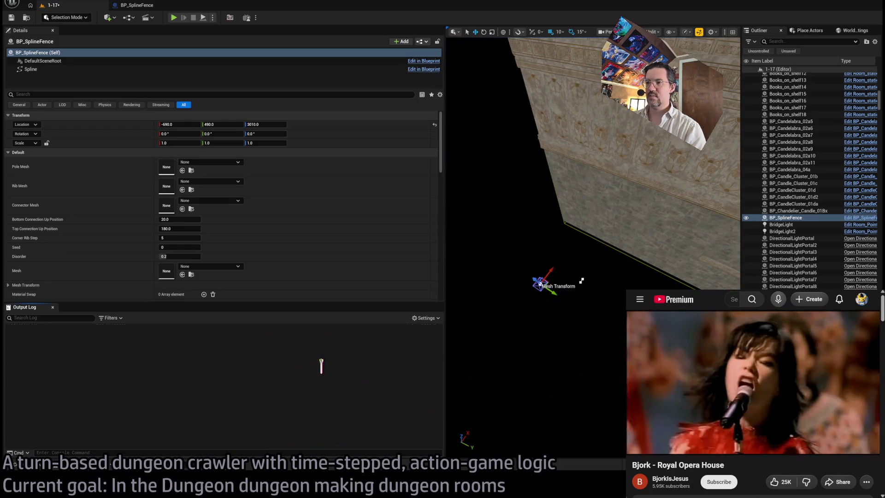
click(136, 5)
click(70, 5)
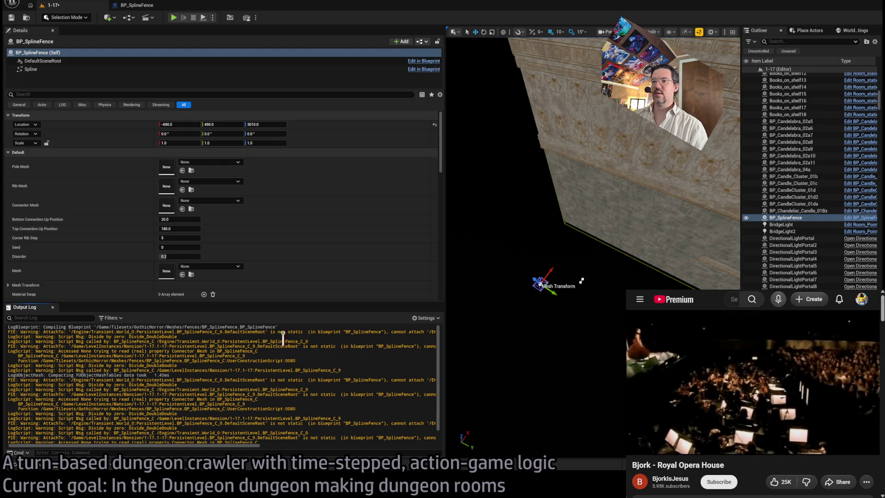
mouse_move(444, 318)
mouse_down()
mouse_move(579, 346)
mouse_move(737, 323)
mouse_up()
drag(740, 162, 714, 162)
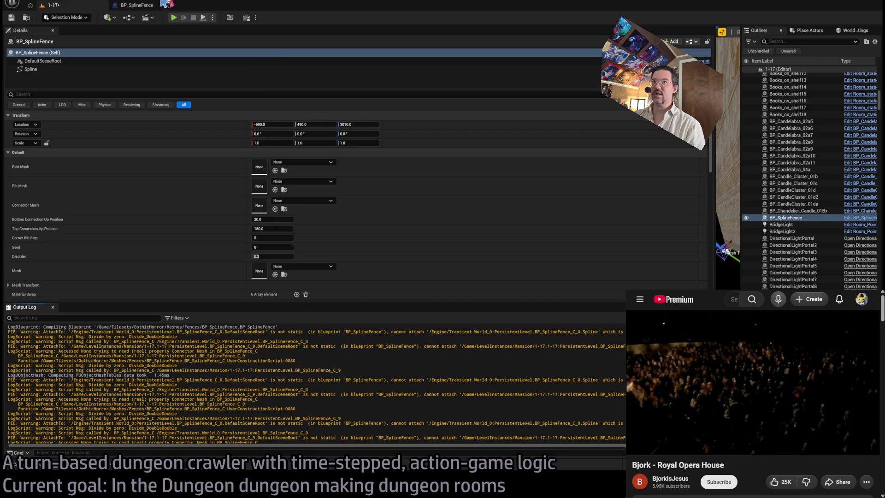
- Make the Blueprint's Spline component Movable and compile, then delete the fence from the level
click(134, 5)
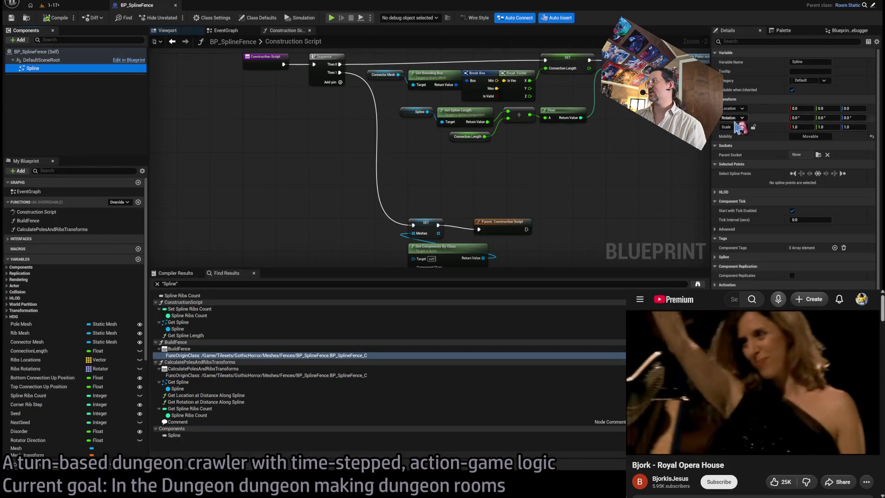
click(825, 140)
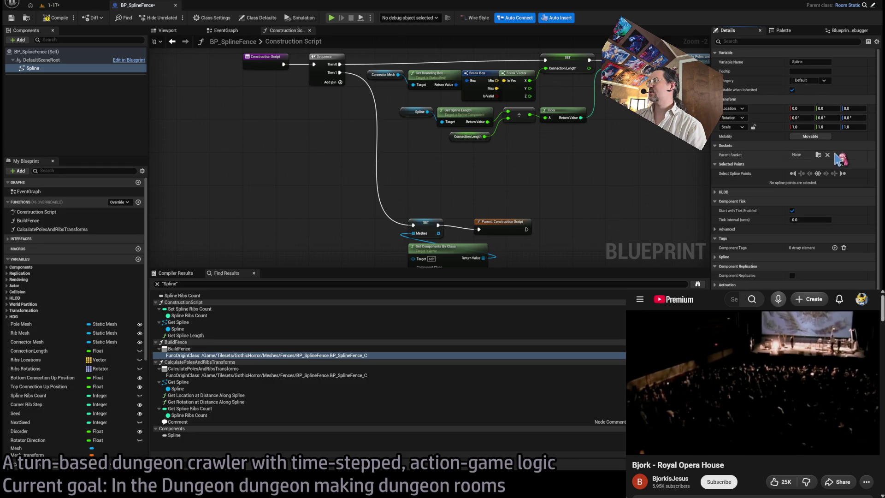
click(45, 18)
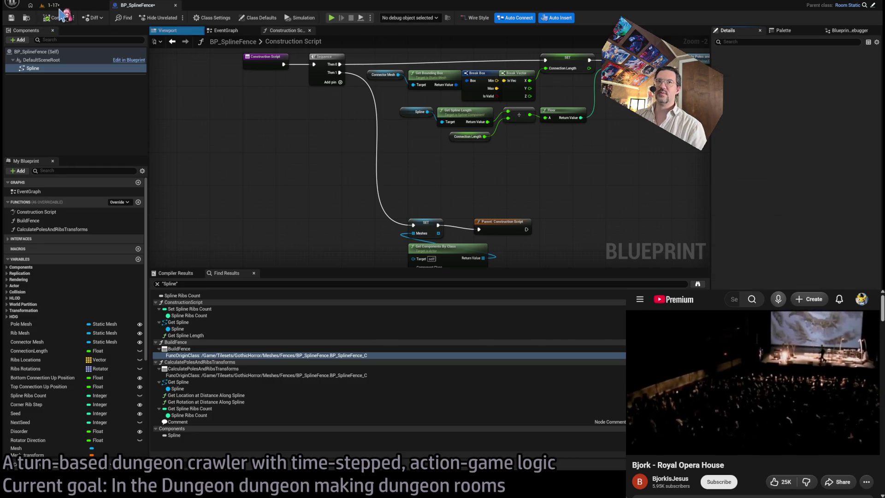
click(53, 5)
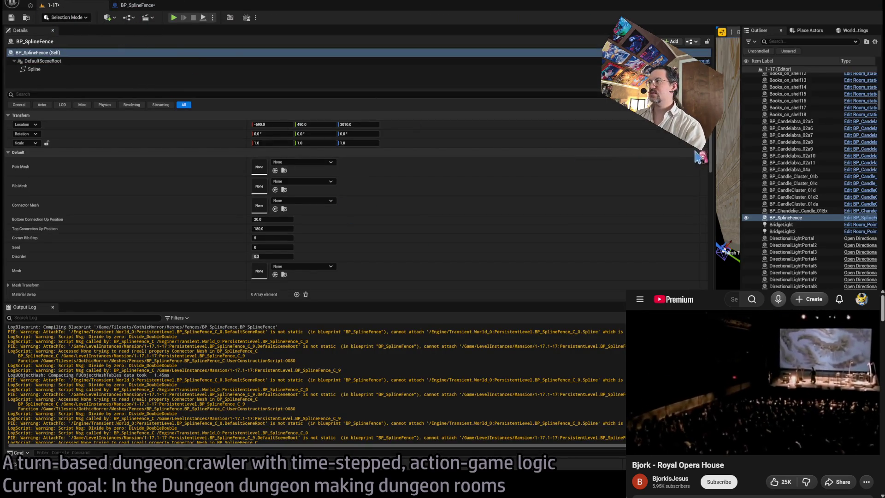
drag(716, 158, 555, 158)
key(Delete)
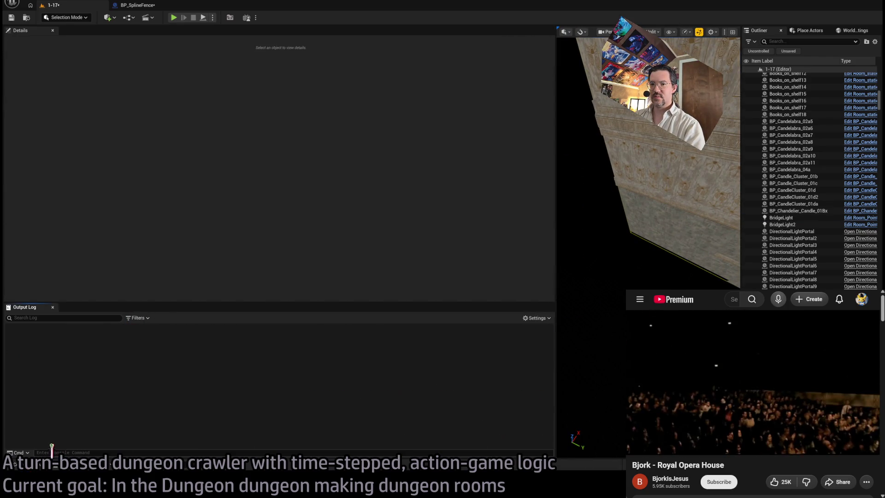
- Place a new BP_SplineFence and move its first spline point to X -200
click(30, 464)
click(585, 314)
drag(584, 313, 585, 323)
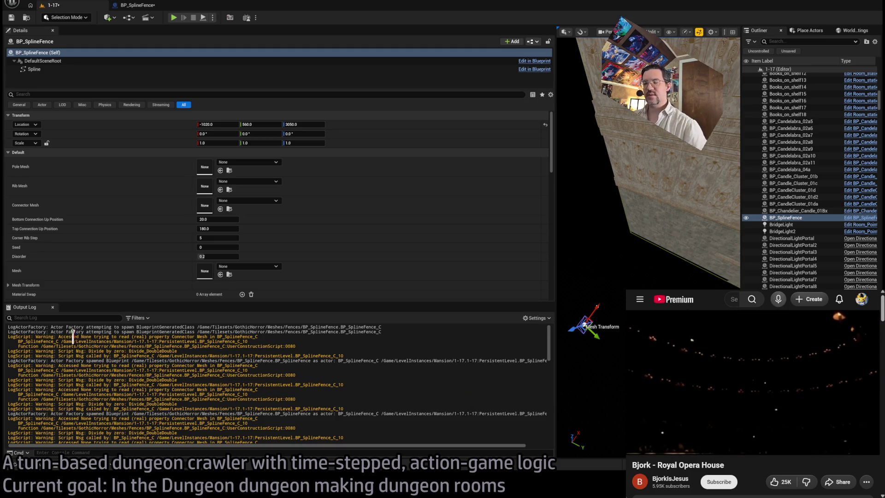
drag(655, 221, 600, 222)
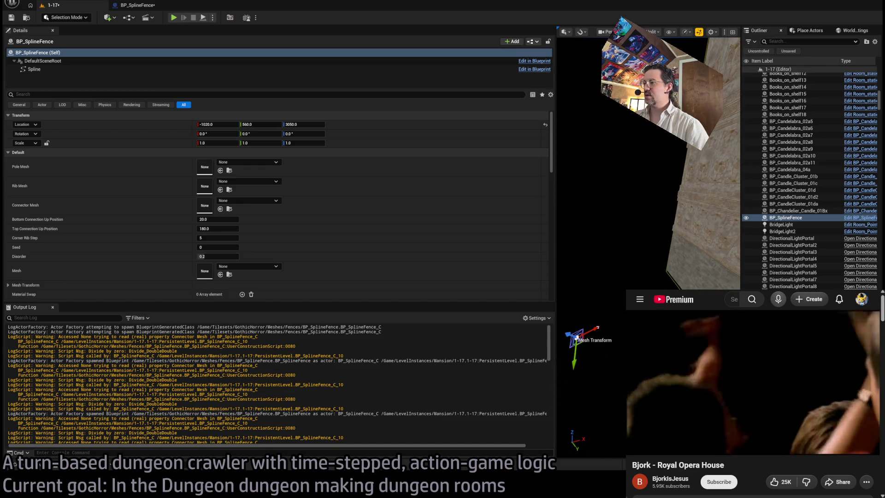
click(597, 327)
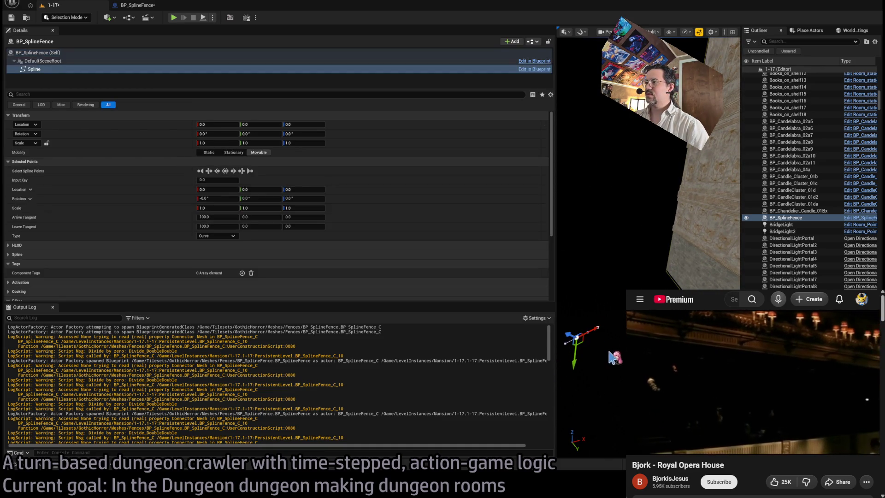
mouse_move(587, 331)
mouse_down()
mouse_move(582, 299)
mouse_move(598, 295)
mouse_up()
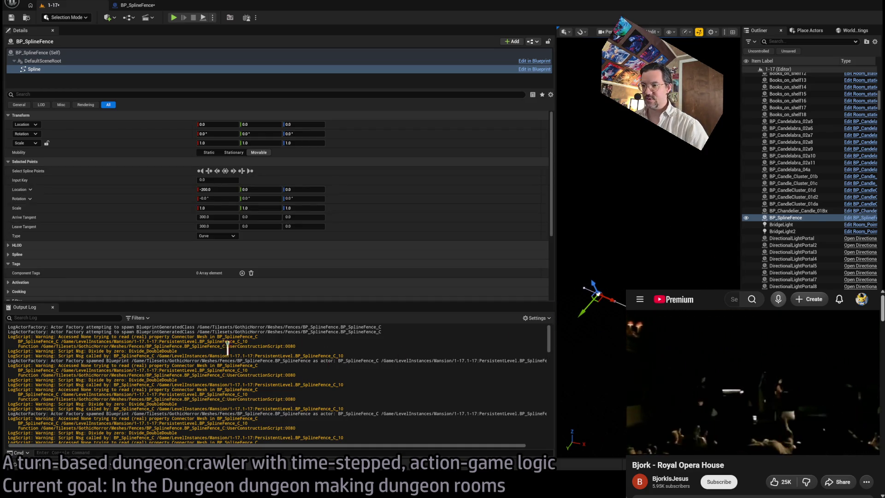
- Clear the Output Log and expand the fence's HLOD and Spline settings in Details
right_click(181, 352)
click(198, 375)
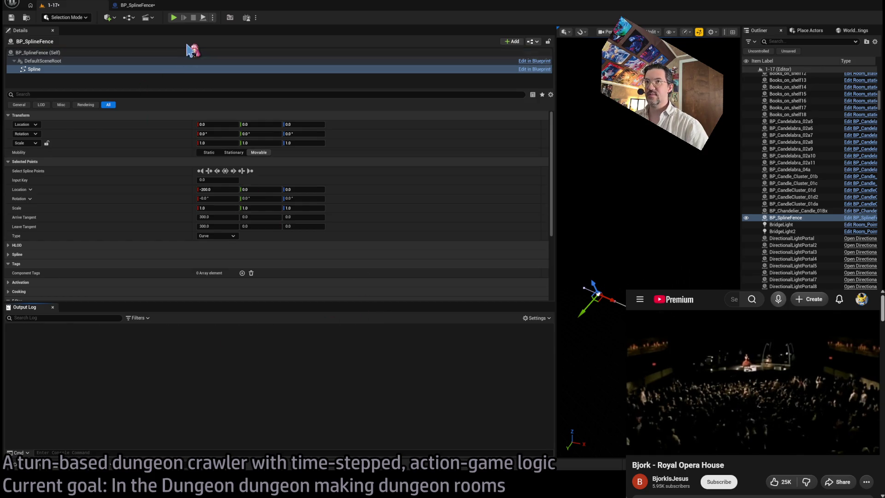
scroll(203, 210, down, 3)
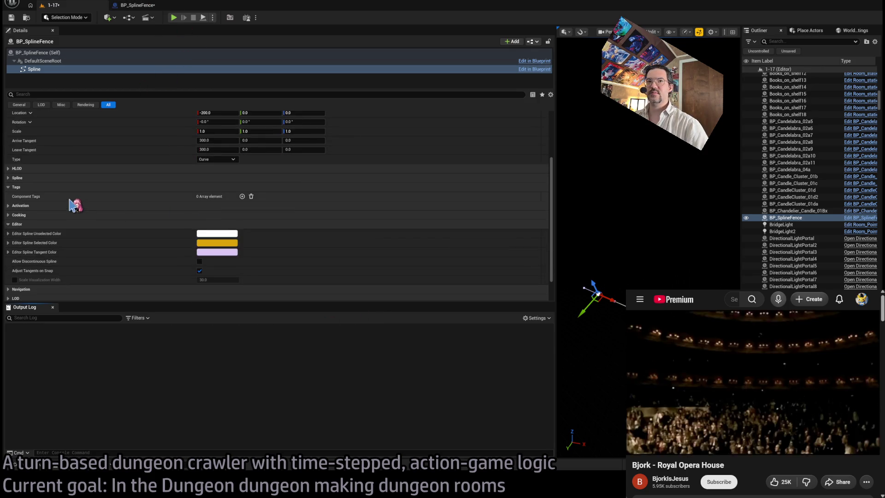
scroll(70, 204, down, 1)
scroll(76, 199, up, 4)
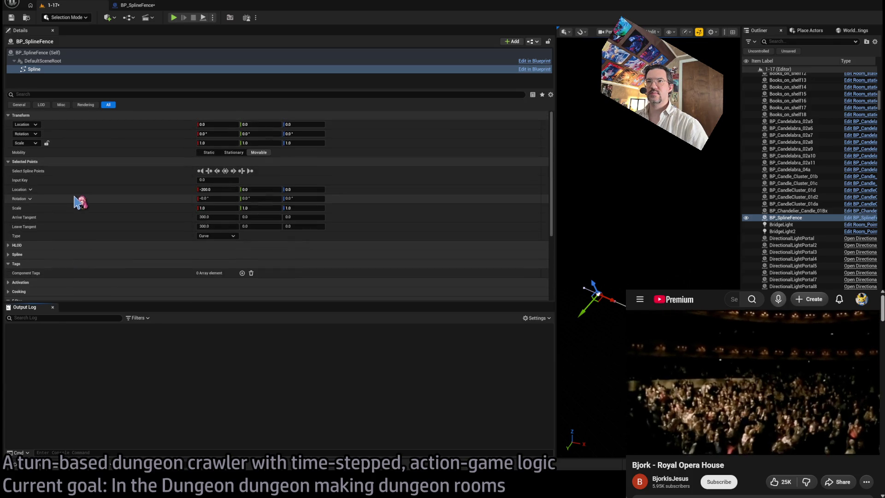
click(23, 245)
click(48, 274)
scroll(48, 277, down, 2)
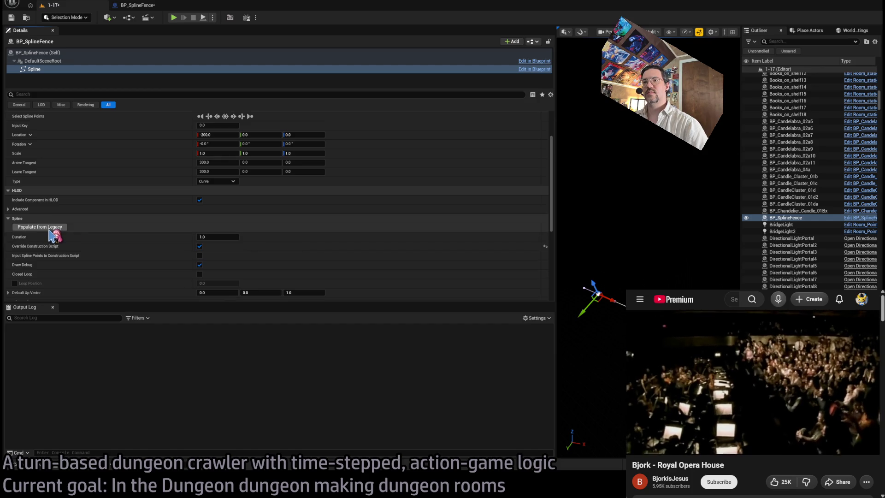
click(75, 52)
scroll(144, 195, up, 3)
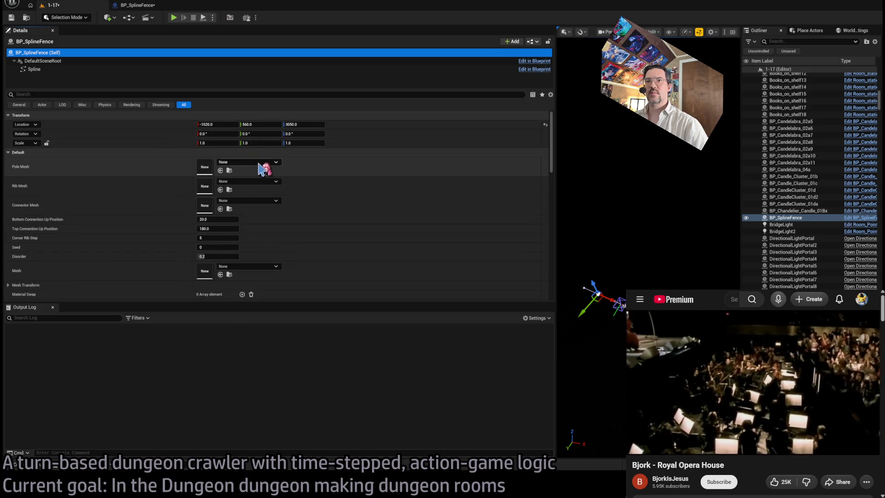
- Glance at the BP_SplineFence Blueprint, then return to 1-17 and deselect the fence
click(138, 6)
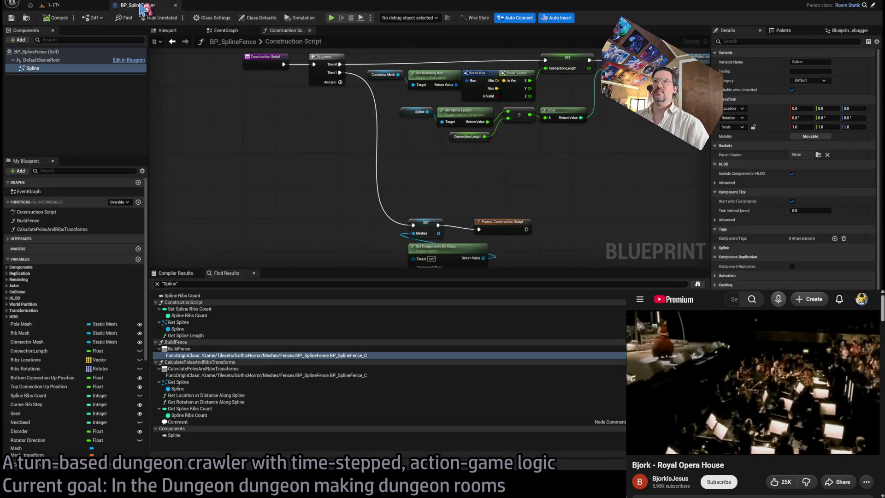
click(74, 8)
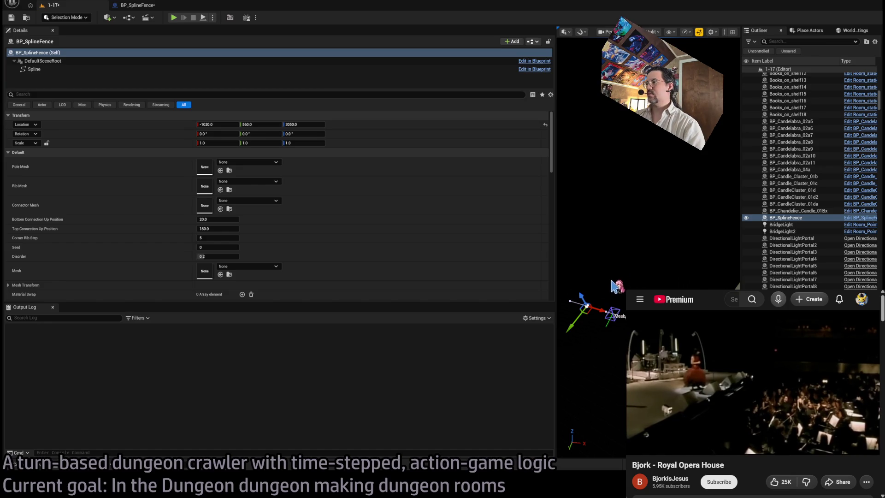
click(563, 244)
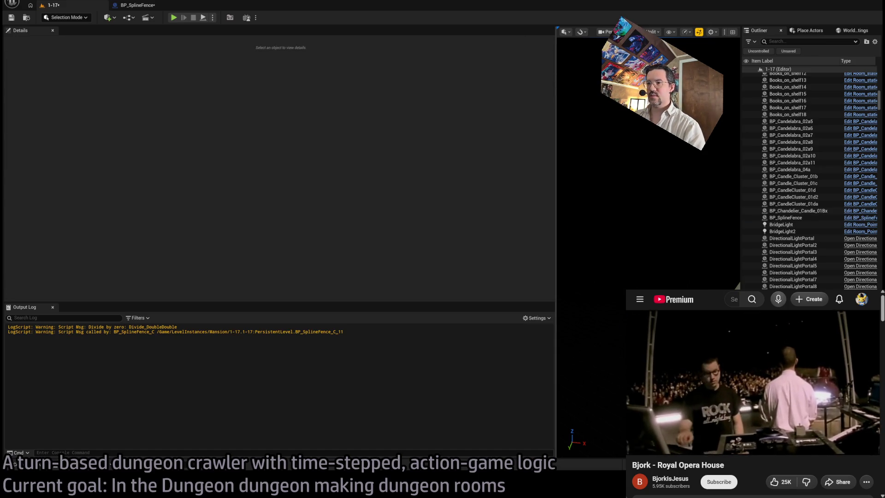
- Select the gateway fence BP_Fence29 in level 1-09, then switch to the BP_SplineFence Blueprint
mouse_move(557, 275)
mouse_down()
mouse_move(89, 253)
mouse_move(108, 253)
mouse_up()
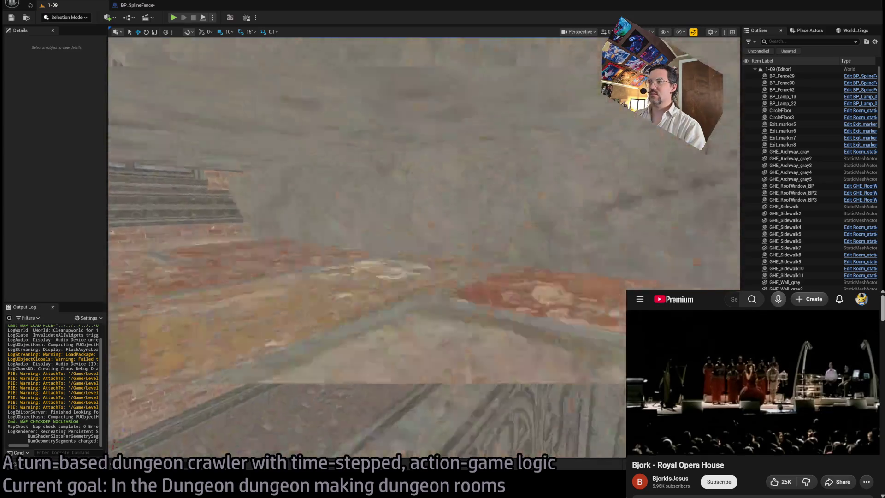
drag(512, 286, 511, 287)
click(425, 266)
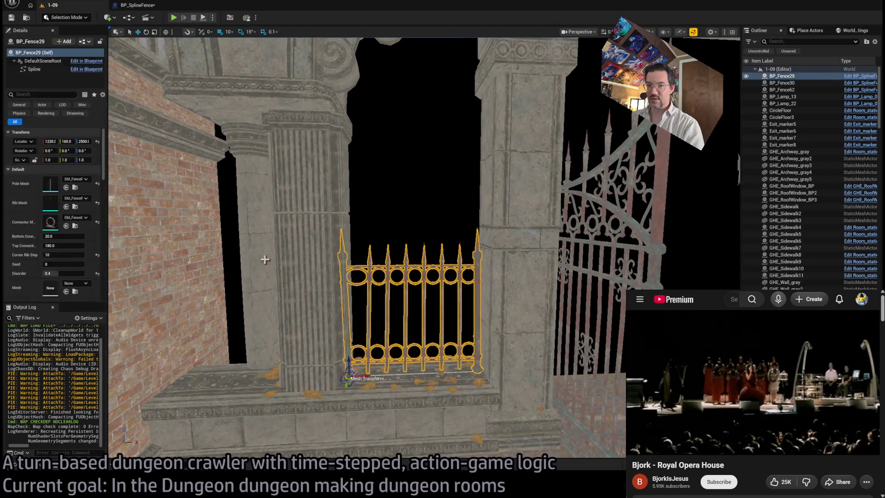
drag(114, 192, 194, 193)
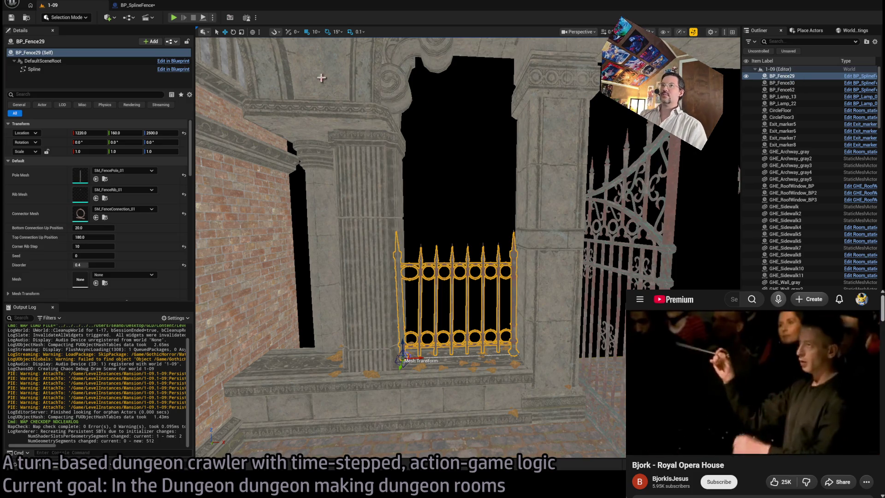
click(138, 6)
click(64, 5)
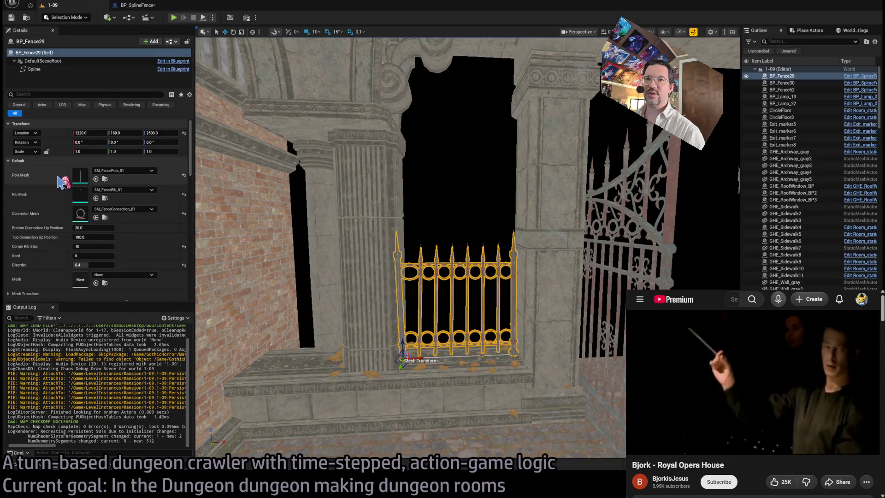
click(138, 5)
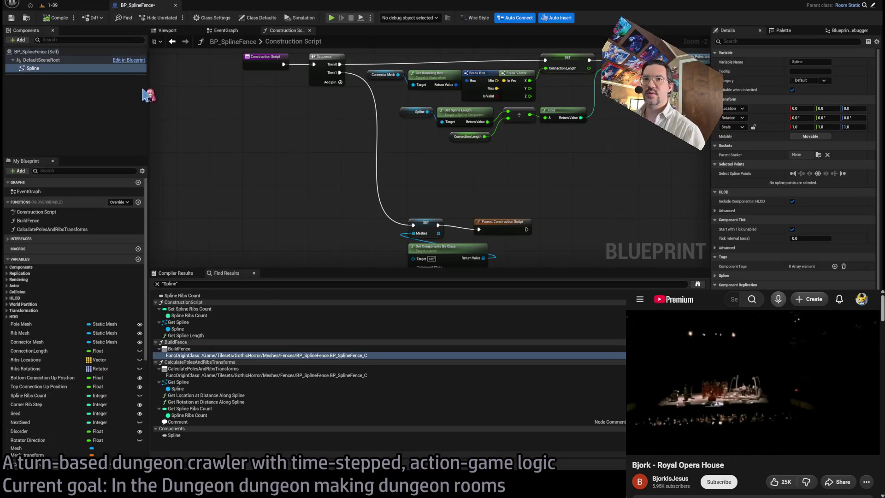
- Compare the Pole, Rib and Connector Mesh defaults against BP_Fence29, then compile BP_SplineFence
click(41, 324)
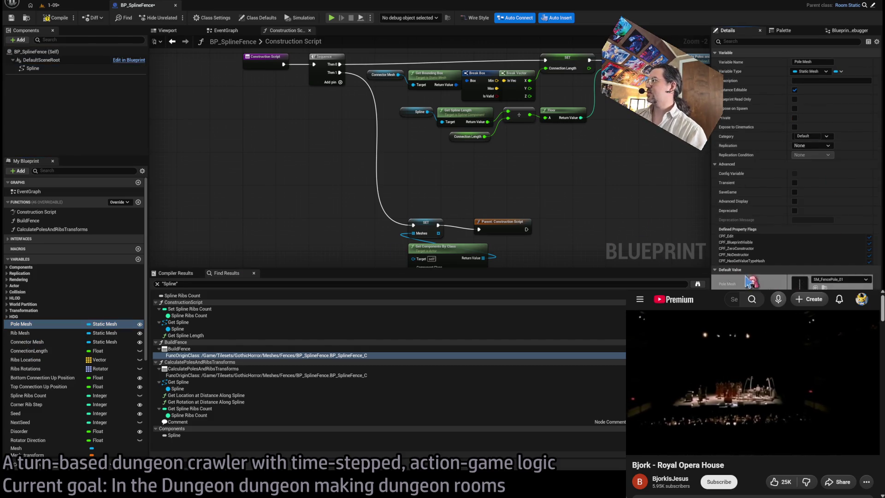
click(53, 5)
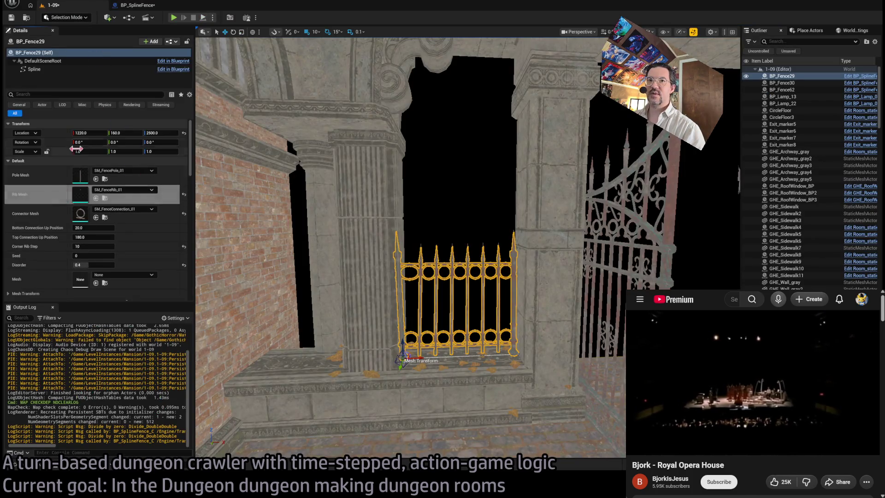
click(133, 5)
click(56, 333)
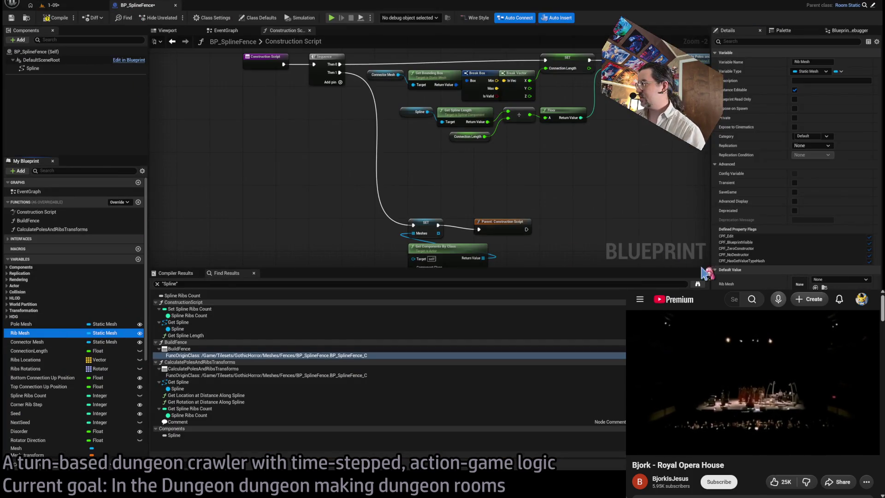
click(53, 5)
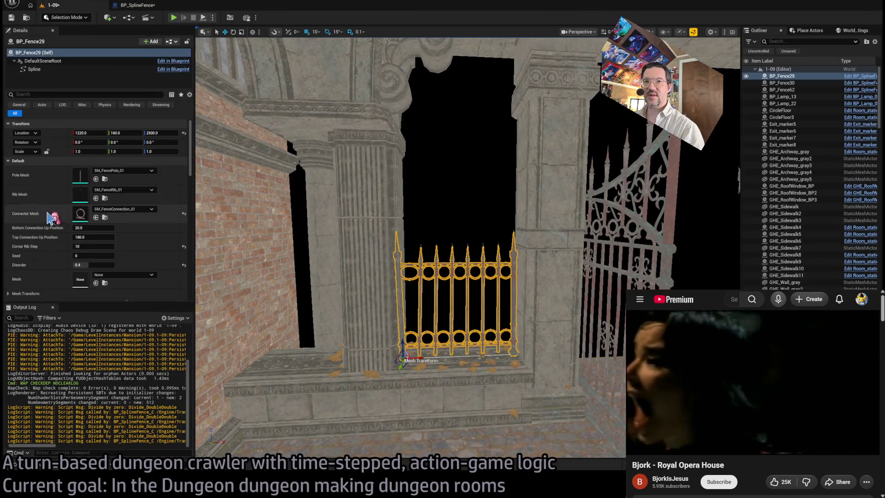
click(134, 5)
click(46, 341)
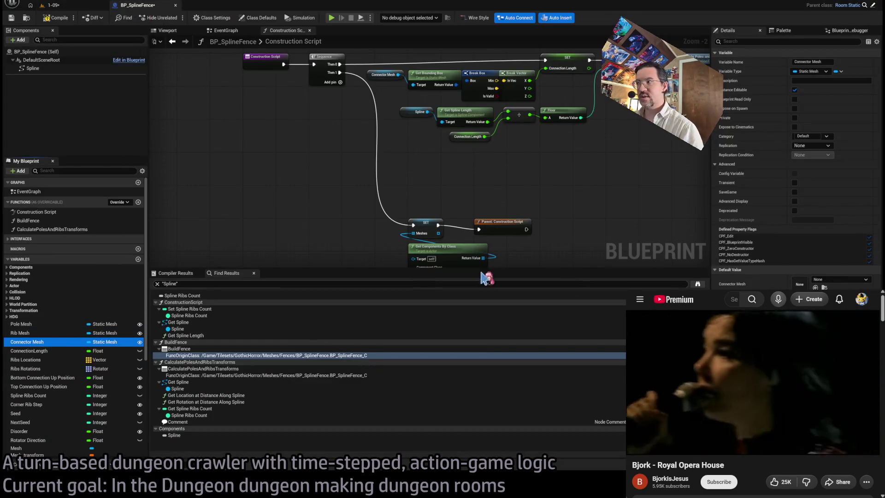
click(79, 19)
- Move BP_Fence29 sideways in the 1-09 gateway, then undo the move
click(53, 5)
drag(351, 249, 350, 249)
drag(348, 355, 264, 355)
key(ctrl+z)
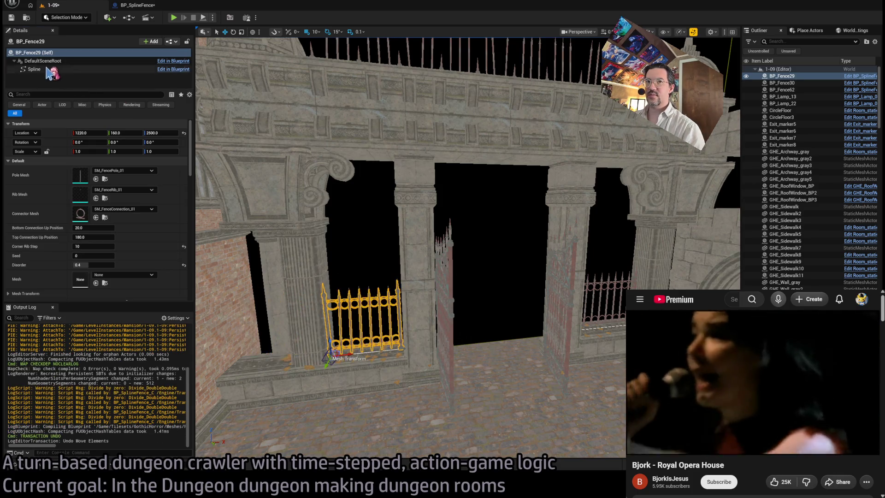
- Try stretching BP_Fence29 by dragging its spline end point, then undo the stretch
click(52, 69)
click(402, 350)
click(401, 329)
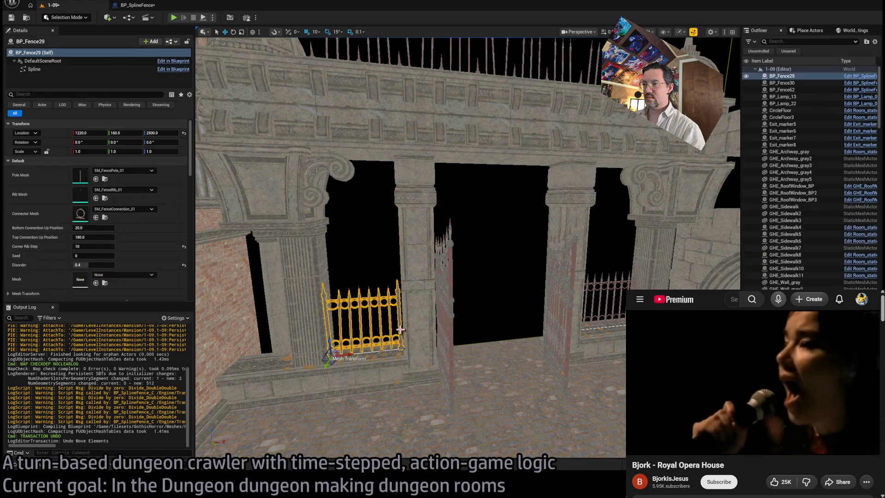
mouse_move(417, 349)
mouse_down()
mouse_move(544, 347)
mouse_move(445, 352)
mouse_move(495, 323)
mouse_up()
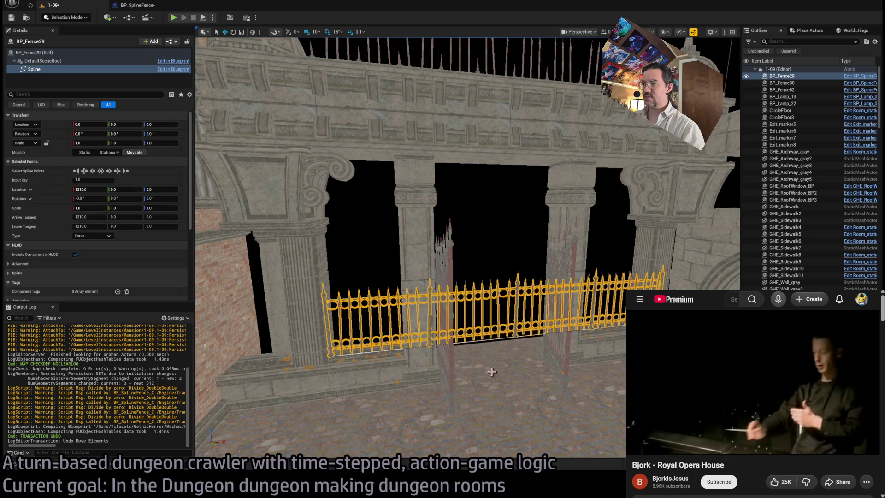
key(ctrl+z)
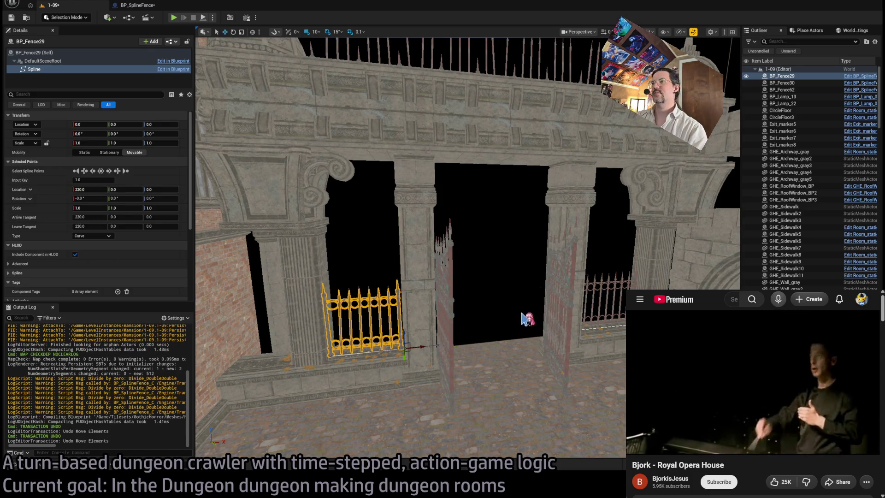
scroll(524, 318, down, 8)
scroll(514, 312, up, 10)
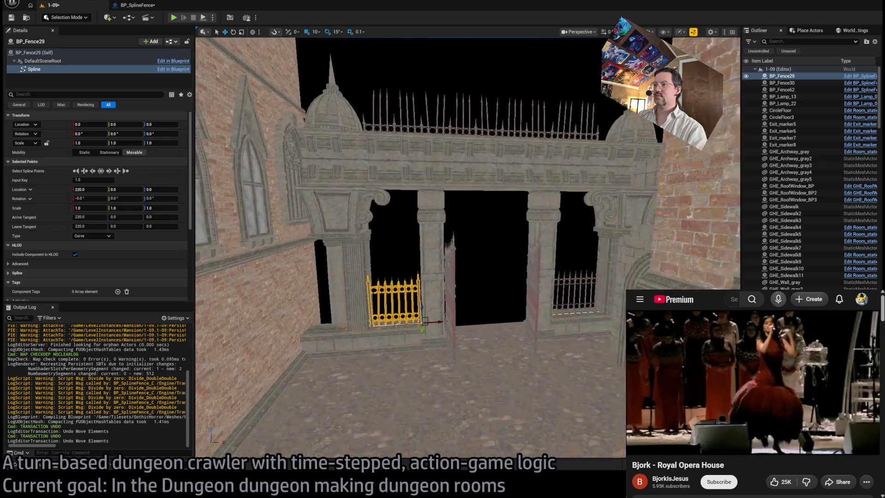
- Alt-drag a copy of BP_Fence29 left into the left archway at X 950 as BP_Fence31
click(547, 289)
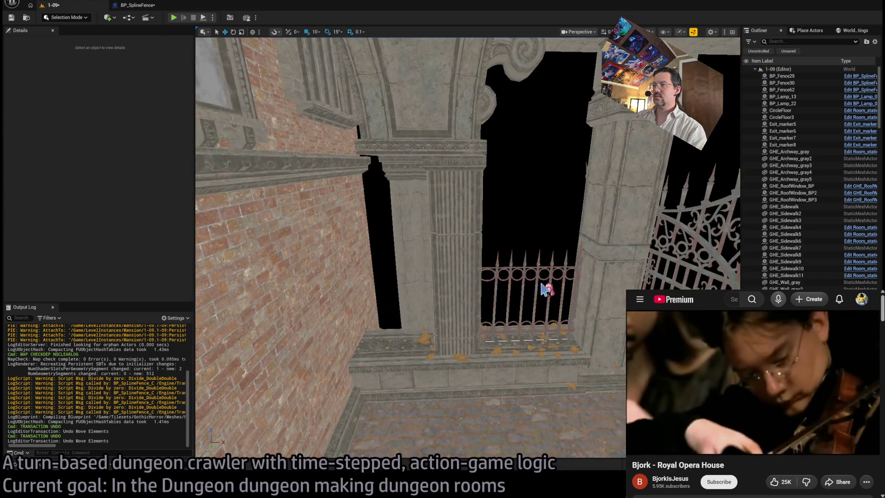
click(573, 336)
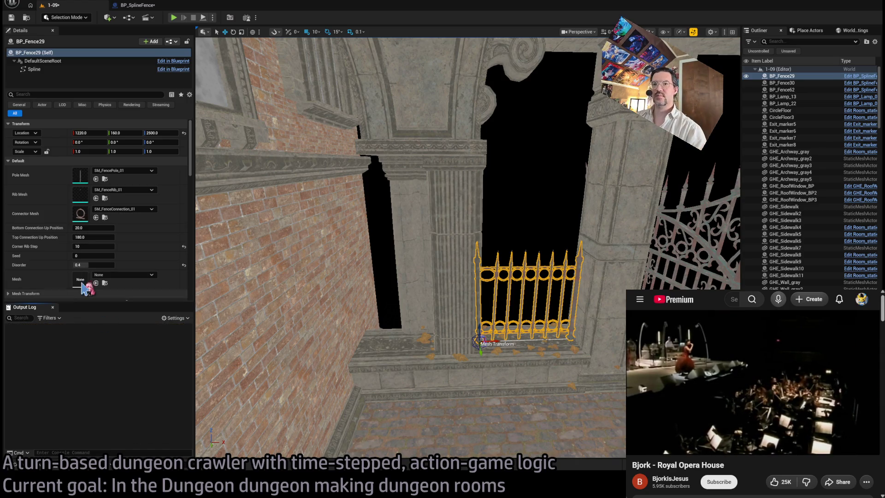
scroll(148, 273, down, 1)
scroll(154, 237, down, 10)
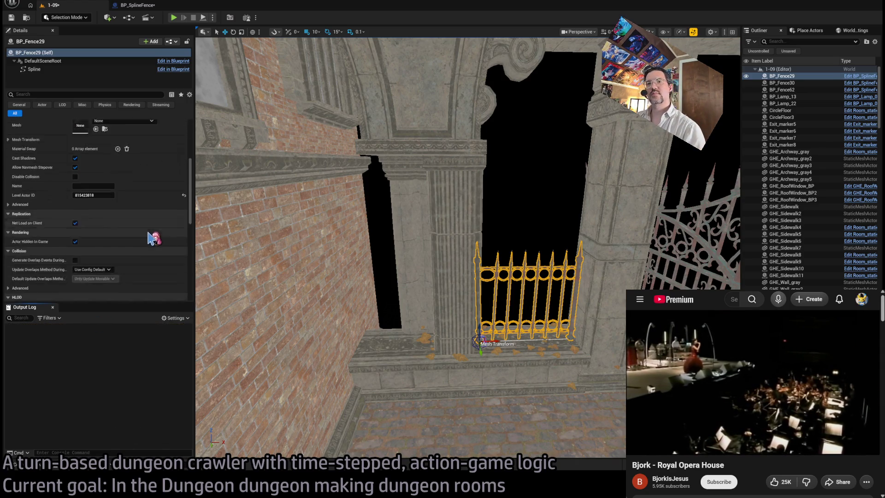
scroll(153, 241, up, 10)
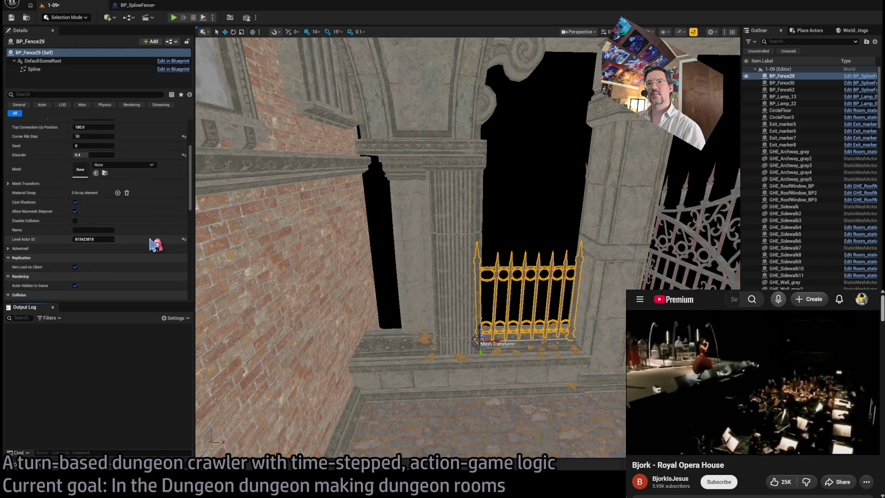
click(560, 249)
click(568, 309)
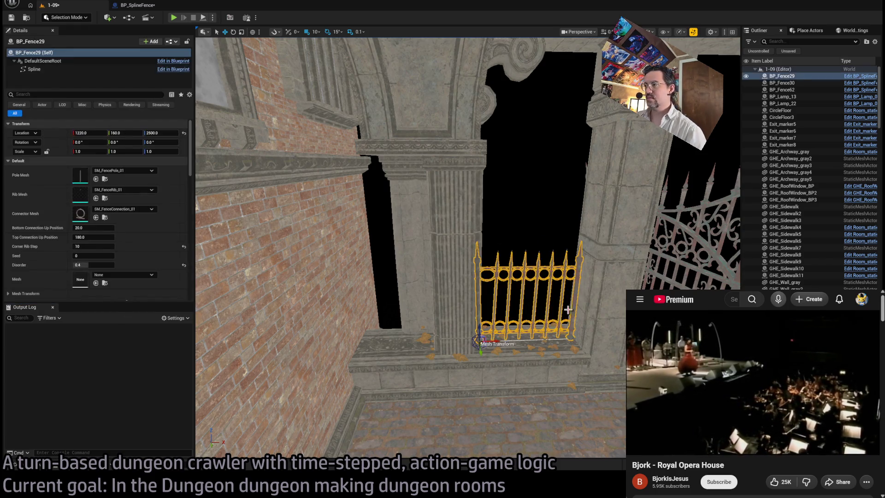
drag(494, 349, 372, 339)
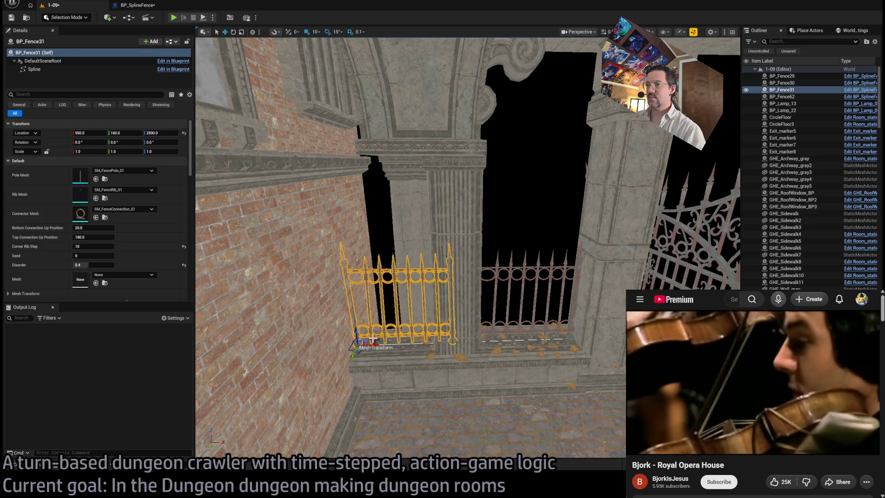
- Shorten BP_Fence31 by pulling both spline end points inward
click(457, 345)
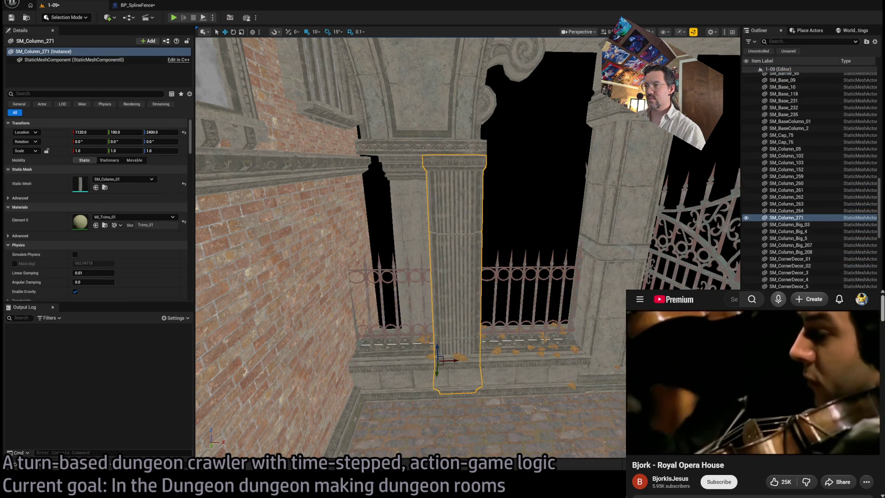
click(441, 303)
click(454, 342)
drag(466, 343, 450, 346)
click(362, 346)
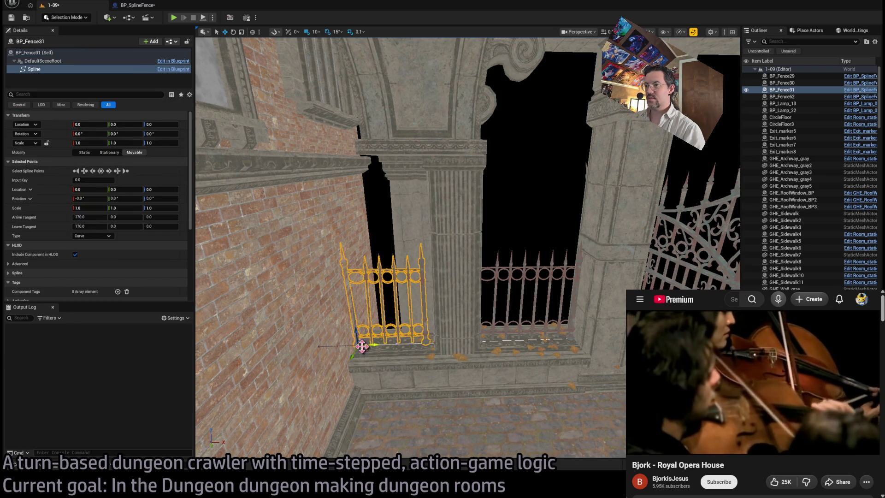
drag(377, 345, 379, 345)
scroll(404, 335, down, 5)
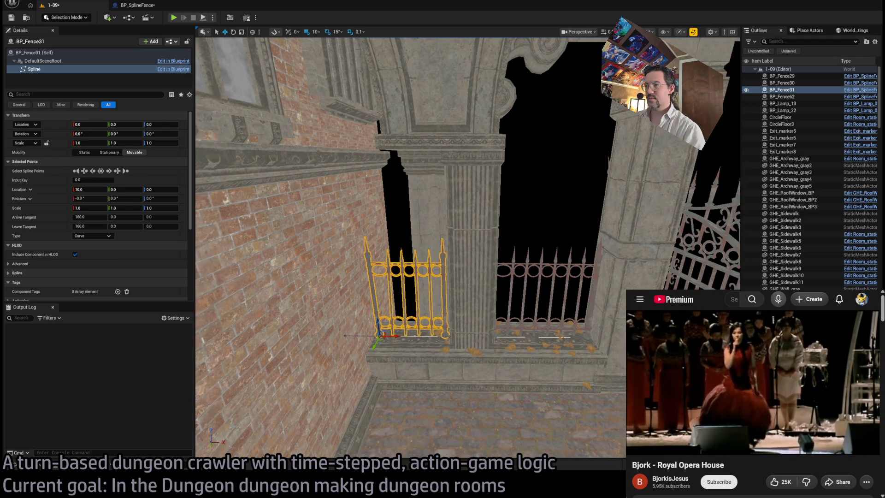
- Alt-drag a test copy BP_Fence32 to the far right, inspect it, then delete it
key(Escape)
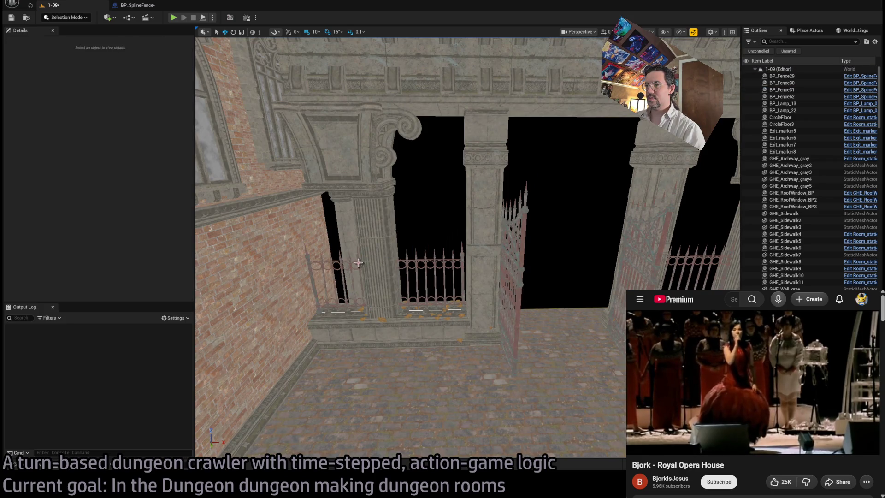
click(358, 263)
drag(328, 313, 678, 300)
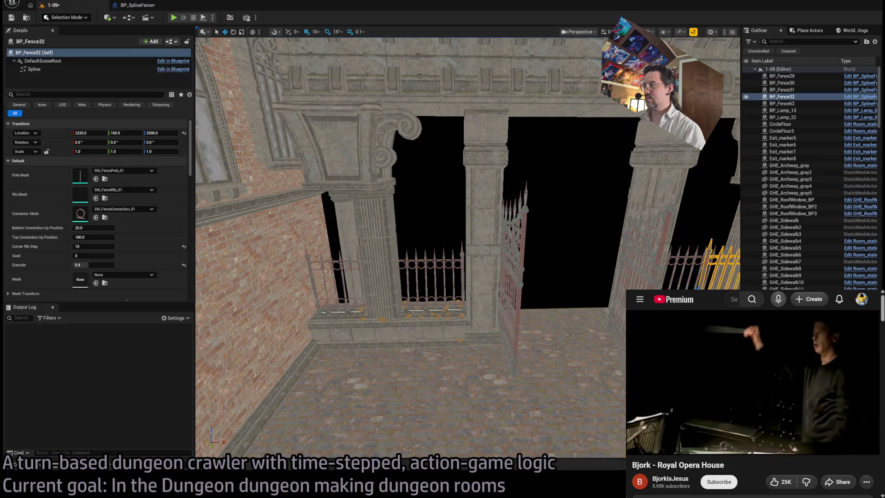
key(f)
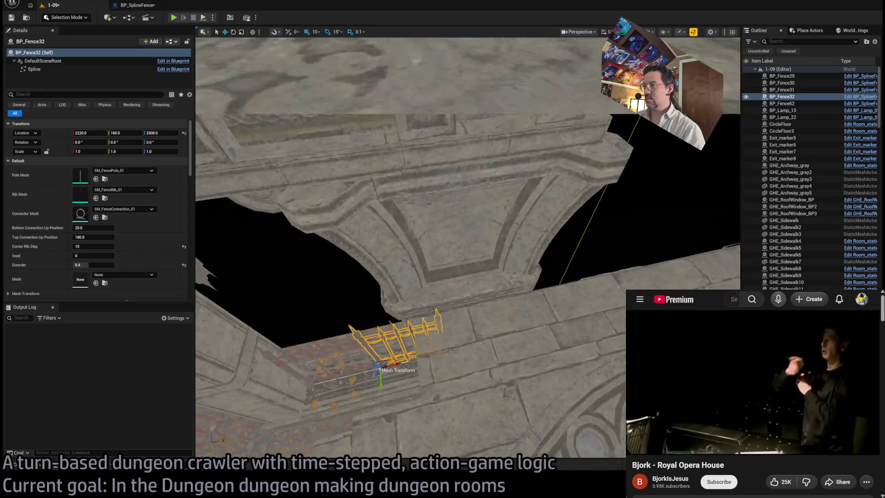
mouse_move(410, 239)
mouse_down()
mouse_move(378, 259)
mouse_move(443, 221)
mouse_up()
key(Delete)
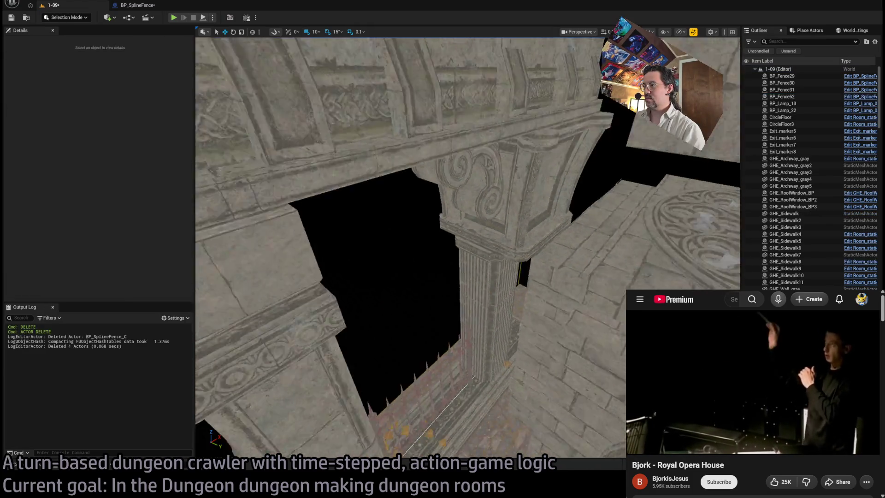
- Fly through the stone room and street corridor toward the dark opening, then show the Fences assets
scroll(360, 233, down, 3)
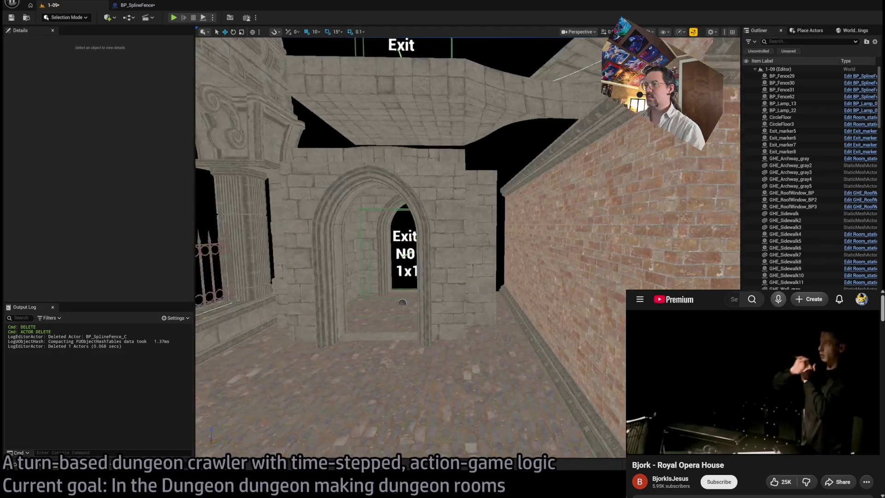
drag(411, 249, 465, 244)
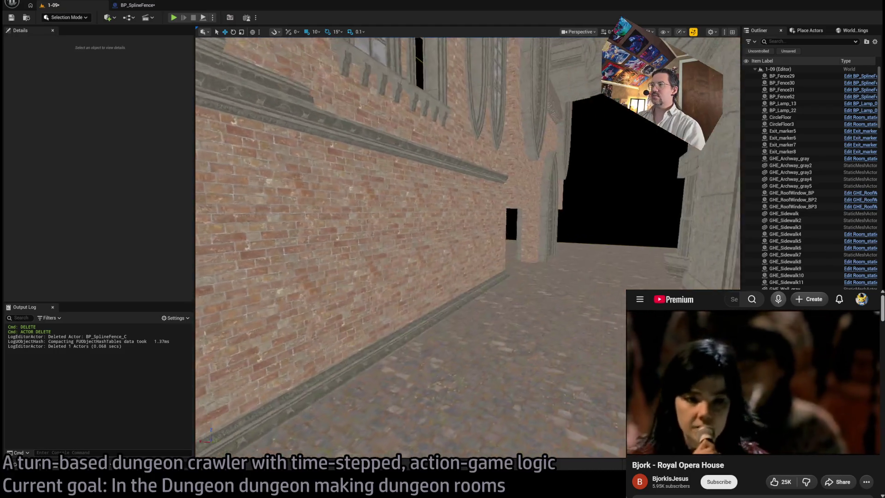
drag(411, 249, 466, 245)
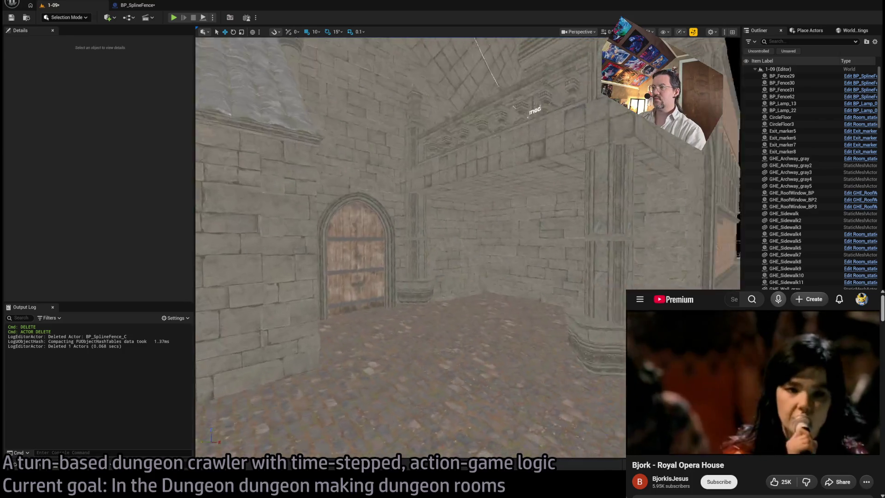
mouse_move(589, 342)
mouse_down()
mouse_move(588, 304)
mouse_move(567, 286)
mouse_up()
drag(393, 92, 411, 93)
drag(481, 323, 420, 323)
click(42, 470)
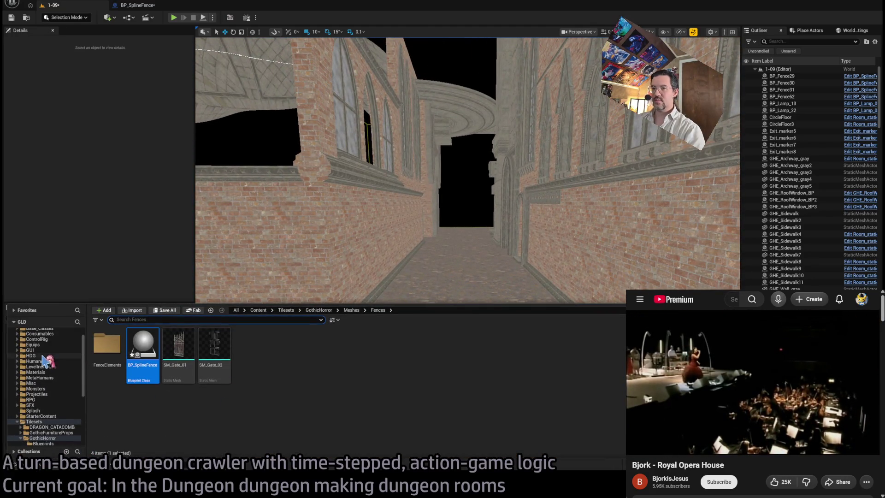
- Place SM_Arch_01 from the Floor folder on the street, rotate and raise it, then delete it
scroll(60, 392, up, 2)
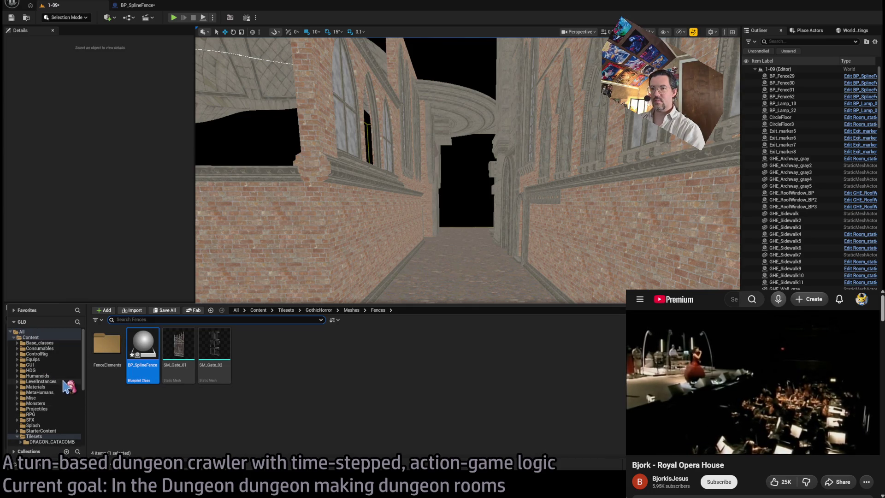
click(44, 343)
scroll(48, 387, down, 5)
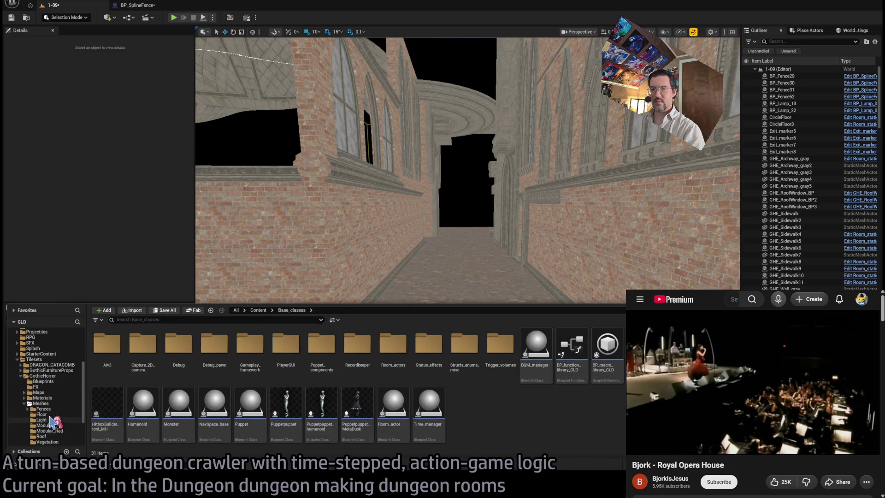
click(46, 409)
click(55, 414)
mouse_move(214, 346)
mouse_down()
mouse_move(277, 301)
mouse_move(468, 282)
mouse_move(491, 311)
mouse_up()
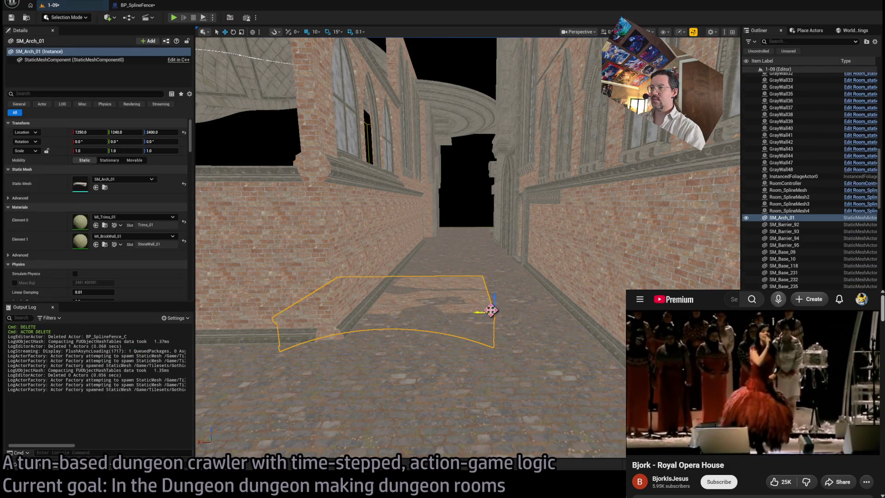
key(e)
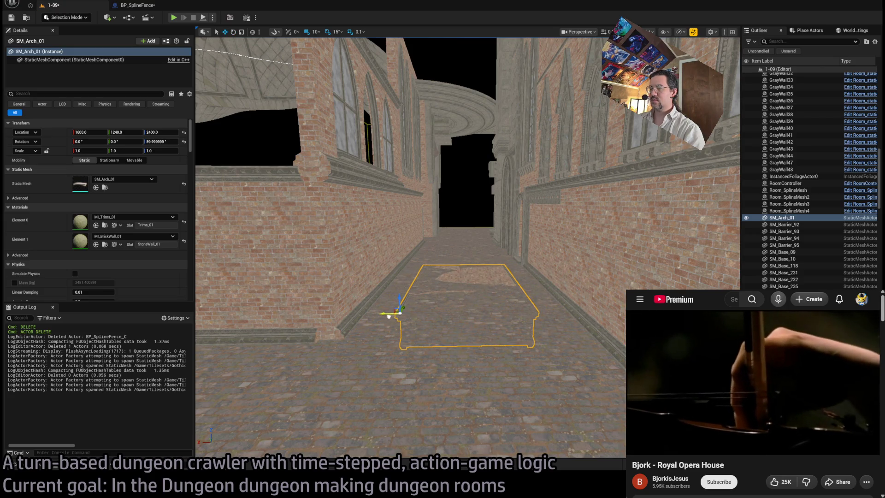
mouse_move(406, 305)
mouse_down()
mouse_move(411, 272)
mouse_move(402, 290)
mouse_move(402, 273)
mouse_up()
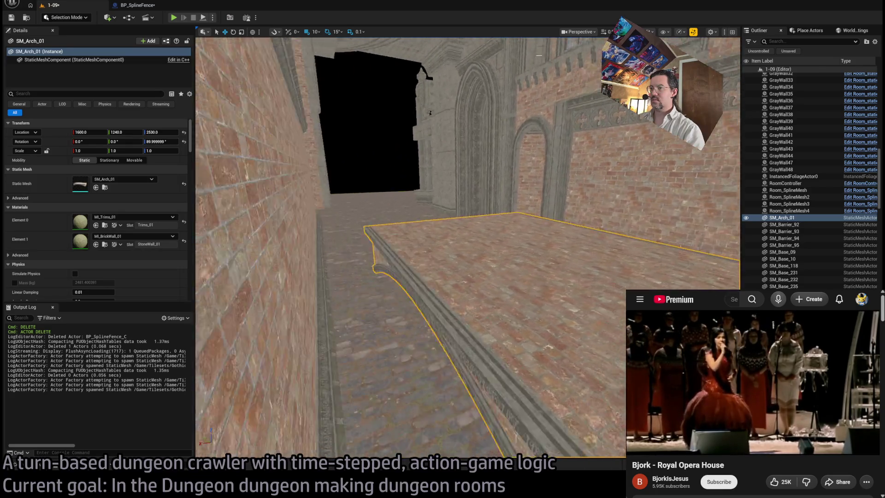
key(Delete)
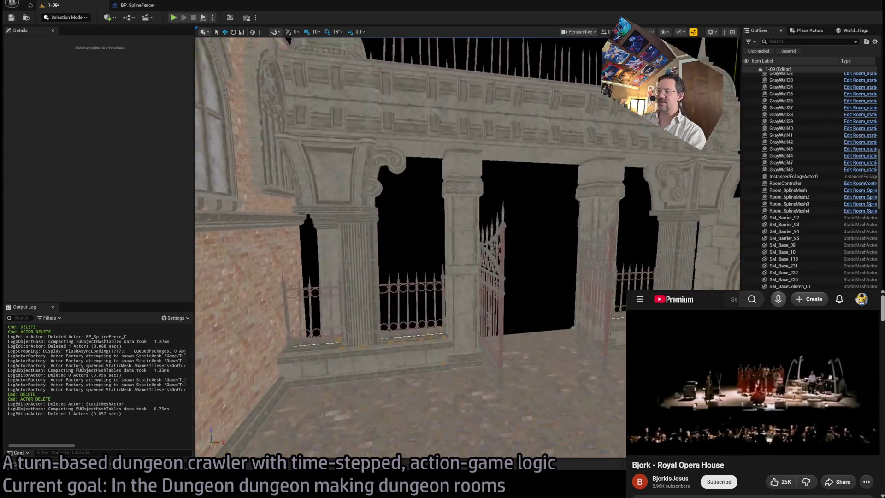
- Fly with W to the Exit W1 corridor, select the GrayWall20 floor, and bring up the Floor meshes
key(w)
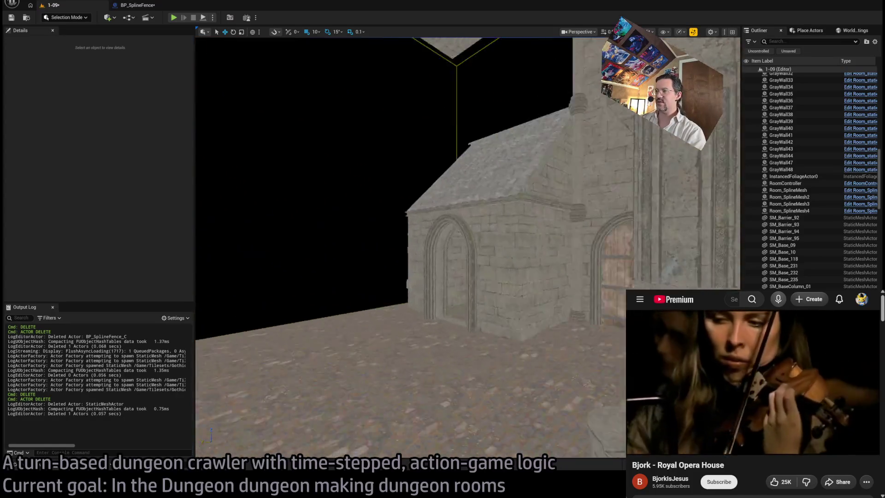
key(w)
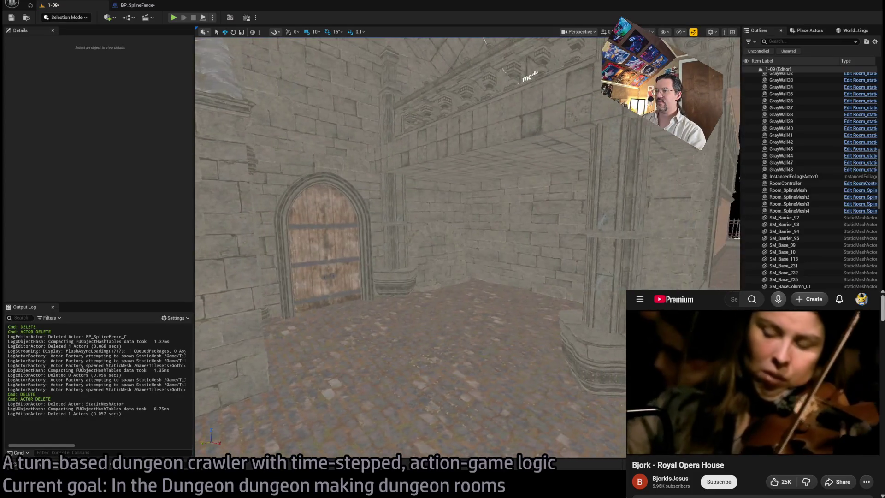
key(w)
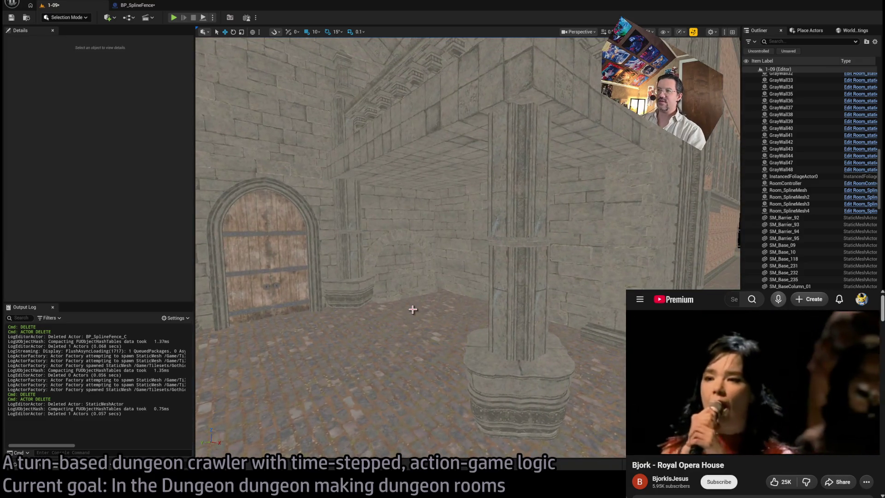
key(w)
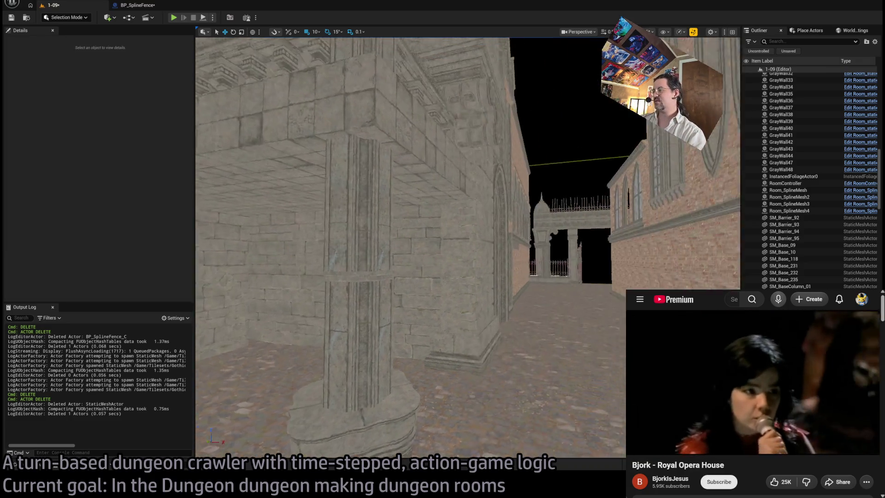
key(w)
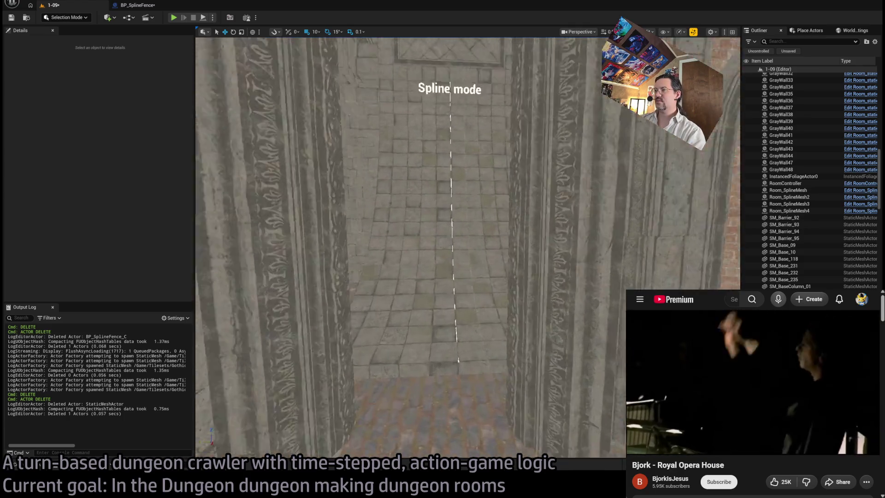
key(w)
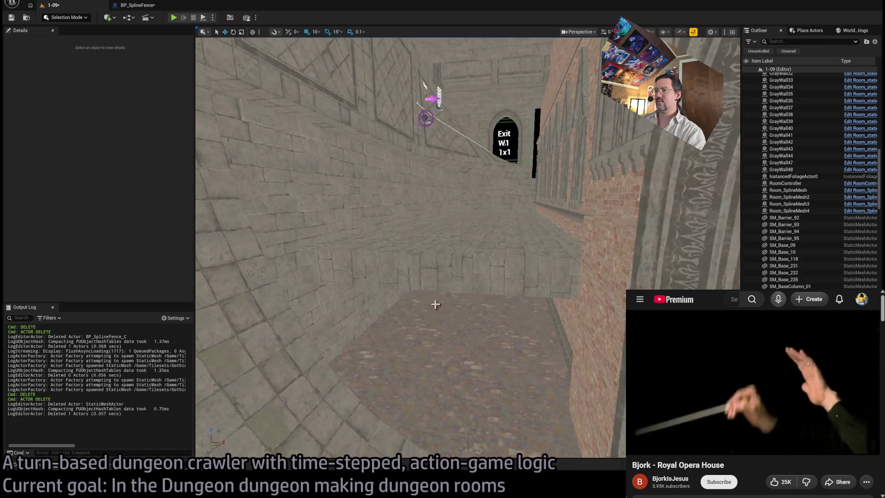
click(400, 285)
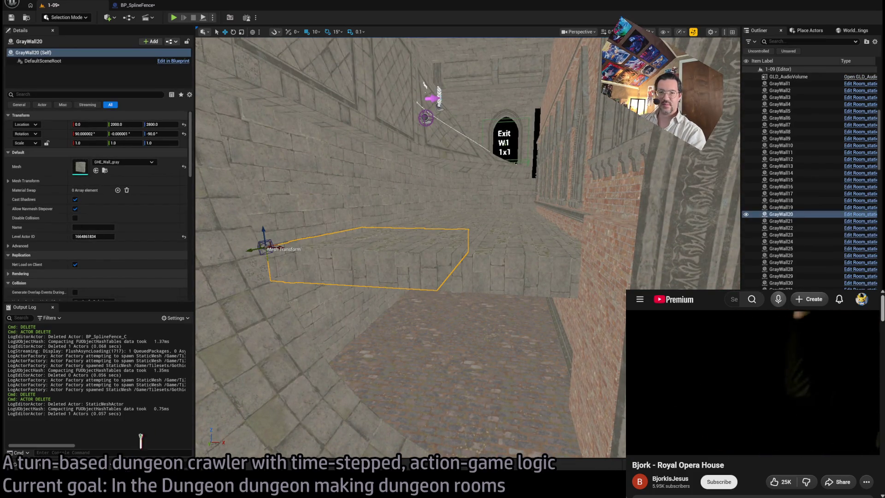
key(ctrl+space)
scroll(19, 420, down, 3)
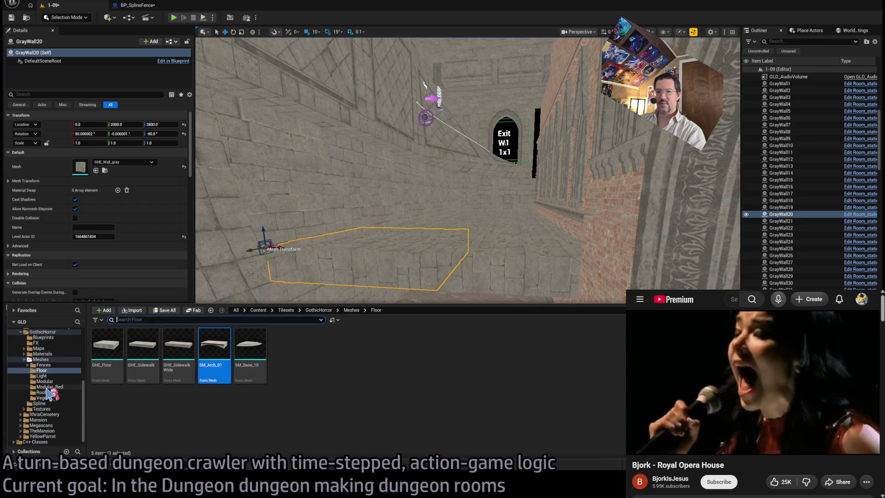
- Browse the IthrisCemetery tileset's Blueprints and Levels folders
click(44, 409)
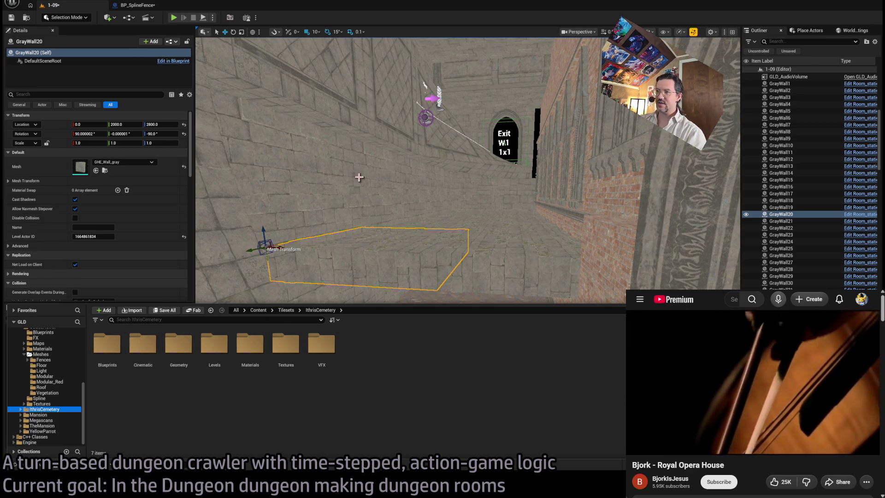
double_click(143, 344)
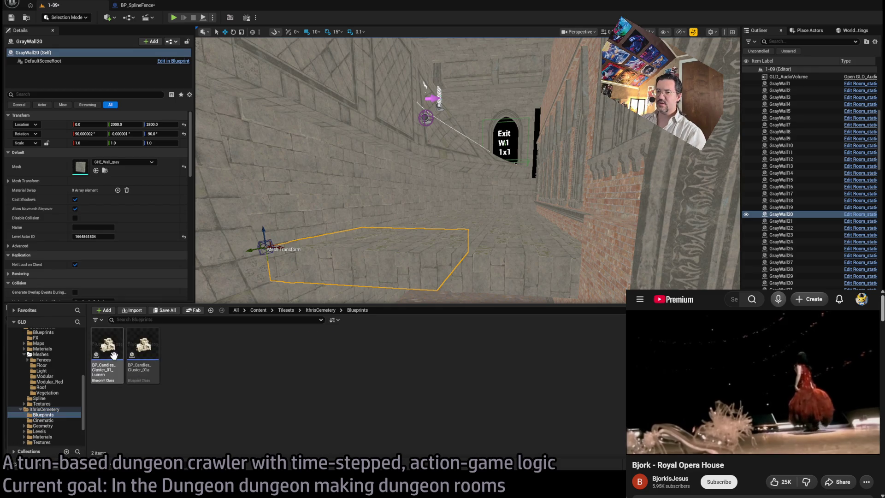
click(40, 426)
click(43, 437)
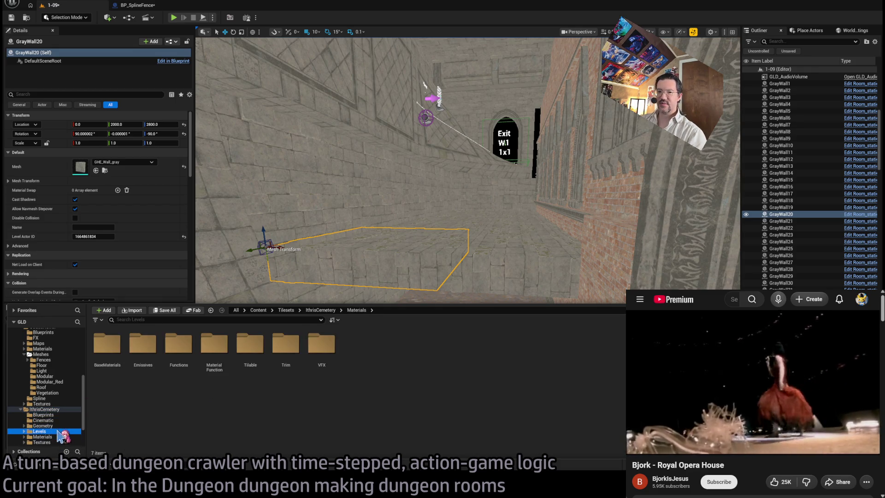
click(40, 431)
click(112, 351)
scroll(69, 438, down, 2)
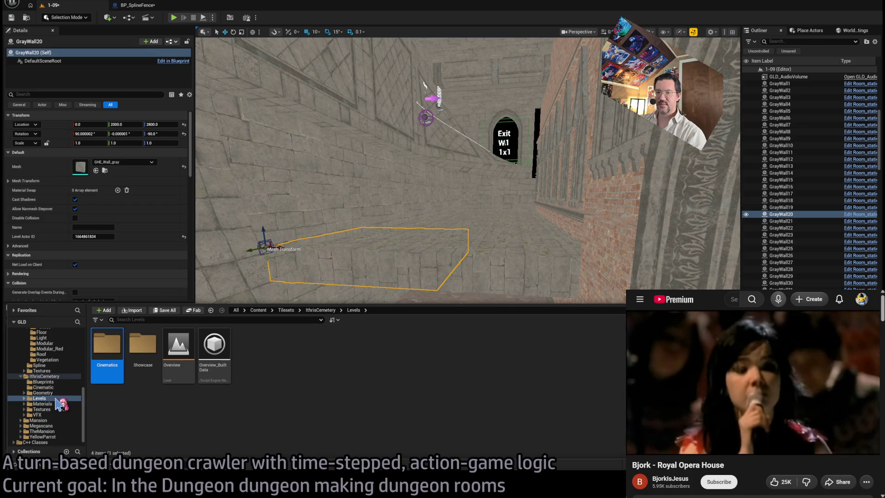
- Open Geometry > Construction > Wall_01_02, briefly checking the Wall_TopTrim assets
double_click(46, 393)
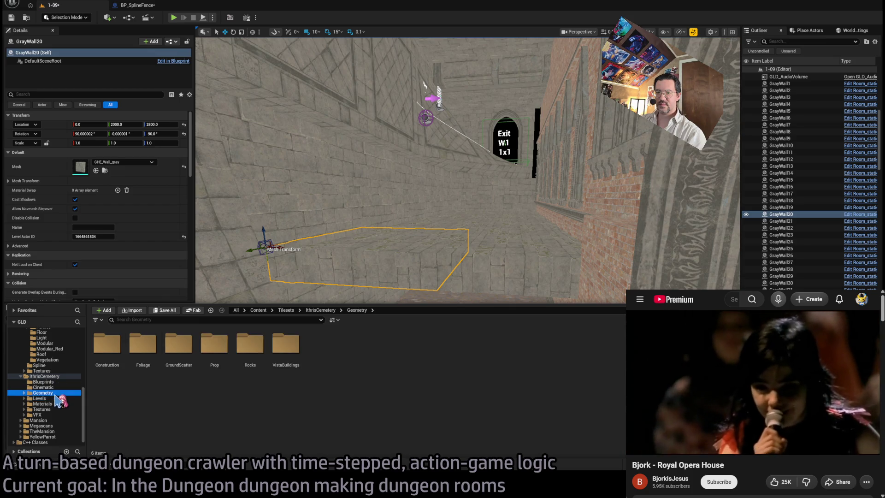
click(46, 398)
click(46, 393)
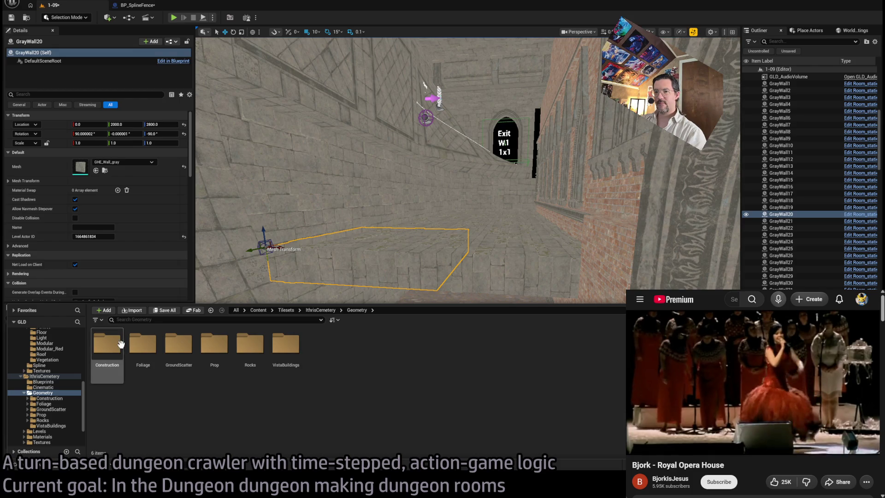
double_click(117, 367)
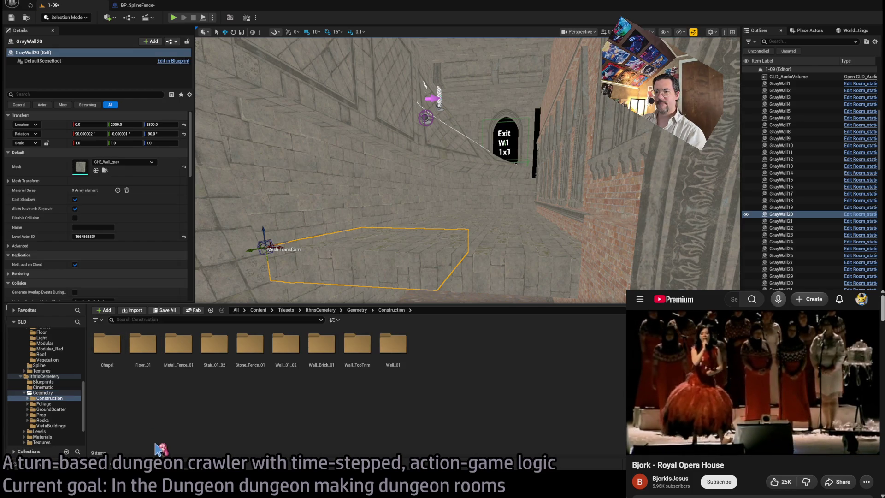
click(280, 350)
double_click(280, 349)
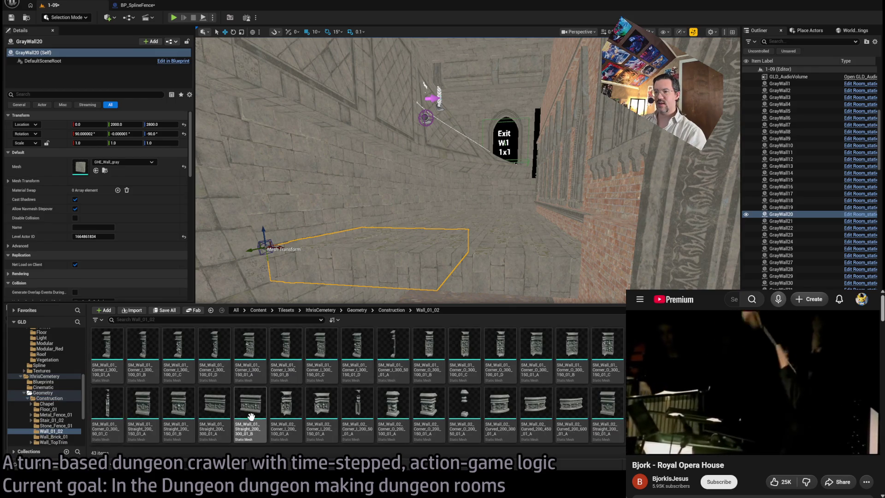
click(50, 437)
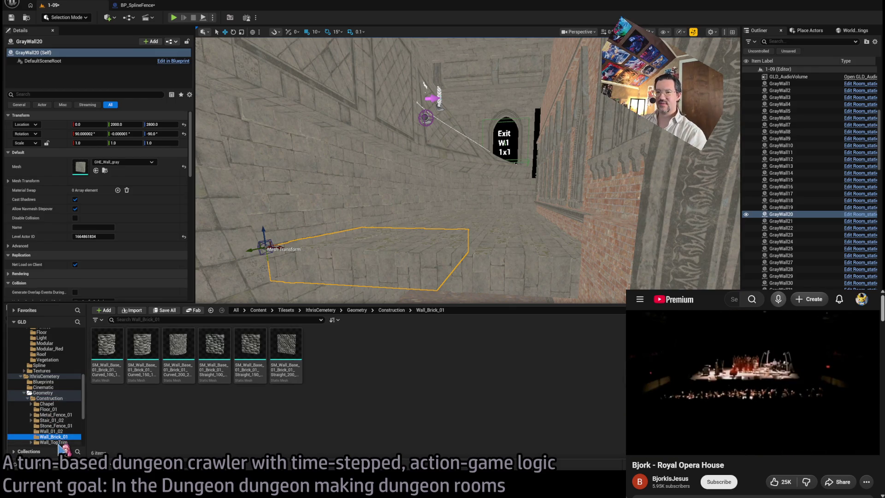
click(54, 443)
click(52, 431)
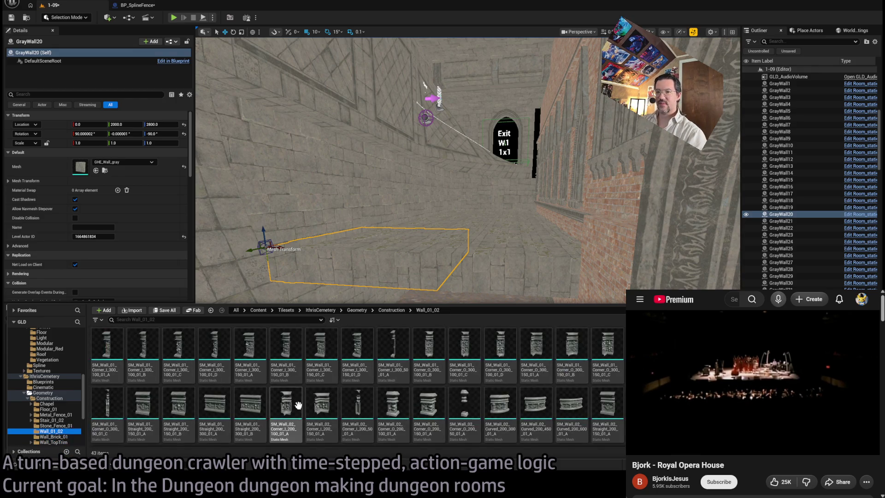
- Place an ornate SM_Wall_02_Straight_300_300_01_A section in the room and raise it 50 units
mouse_move(214, 405)
mouse_down()
mouse_move(390, 336)
mouse_move(406, 392)
mouse_move(416, 394)
mouse_up()
key(Delete)
key(ctrl+space)
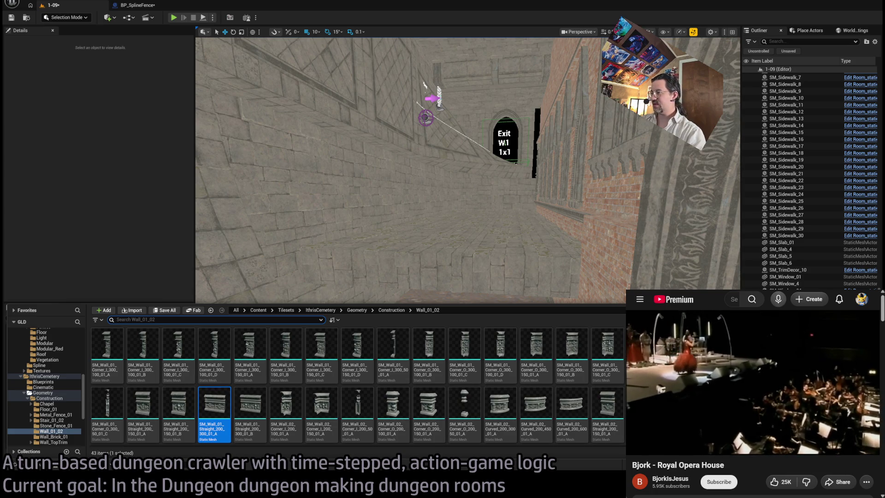
mouse_move(392, 404)
mouse_down()
mouse_move(431, 352)
mouse_move(352, 411)
mouse_move(406, 442)
mouse_move(436, 412)
mouse_move(424, 363)
mouse_move(304, 371)
mouse_up()
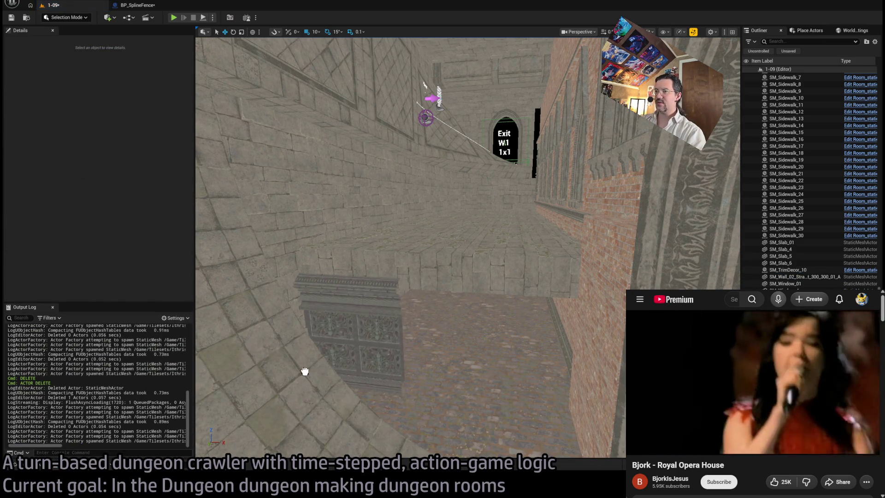
drag(399, 370, 408, 350)
mouse_move(396, 309)
mouse_down()
mouse_move(391, 280)
mouse_move(393, 291)
mouse_up()
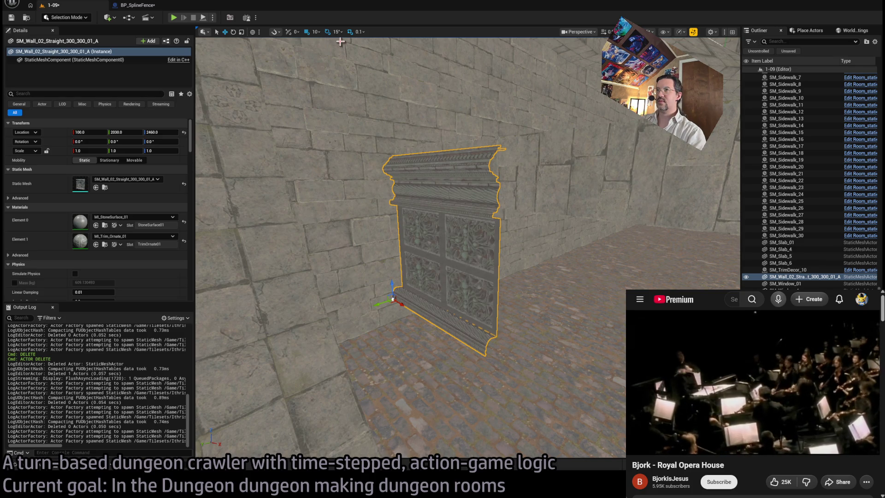
key(bracketright)
key(ctrl+z)
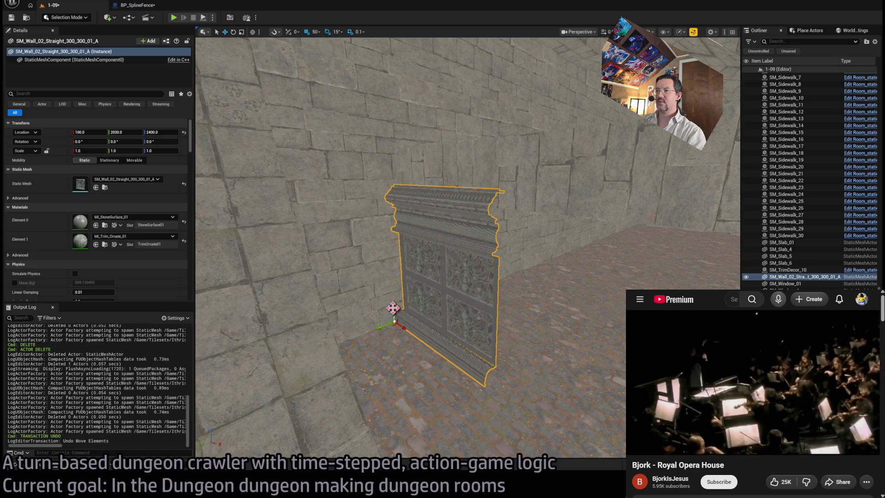
drag(393, 308, 393, 284)
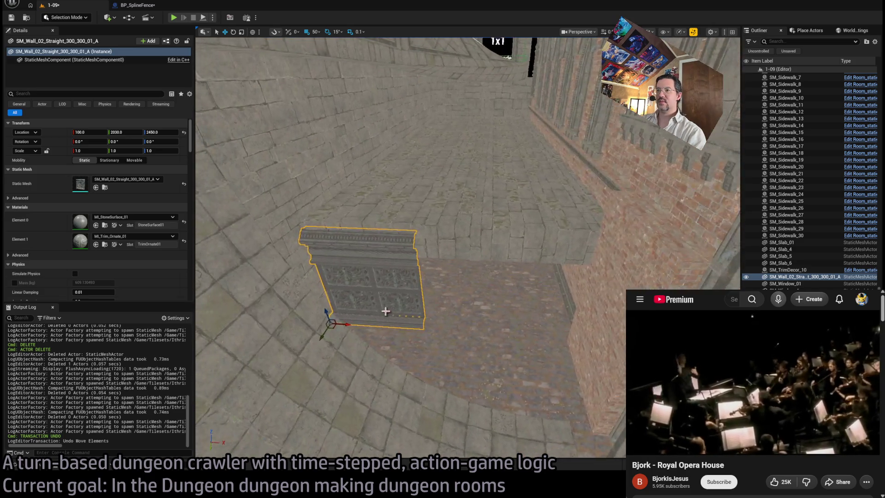
- Alt-drag a copy beside it and add a narrower 300_150 section aligned with 10-unit snapping
mouse_move(350, 323)
alt+mouse_down()
mouse_move(490, 322)
mouse_move(441, 322)
alt+mouse_up()
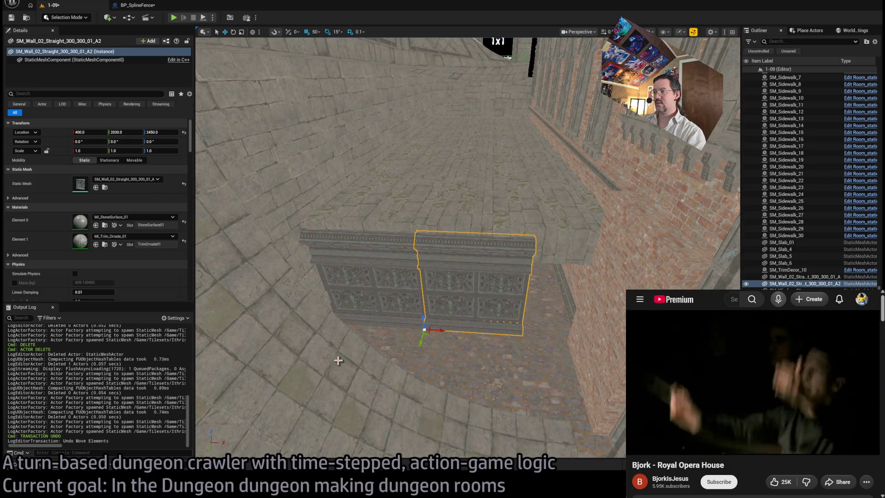
click(39, 469)
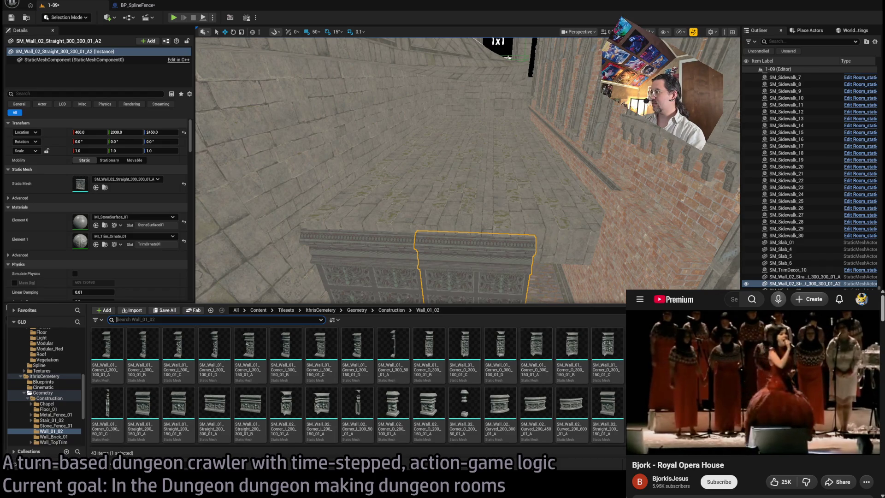
mouse_move(608, 405)
mouse_down()
mouse_move(572, 295)
mouse_move(528, 338)
mouse_move(557, 357)
mouse_move(528, 330)
mouse_move(520, 364)
mouse_move(485, 278)
mouse_up()
drag(356, 143, 383, 161)
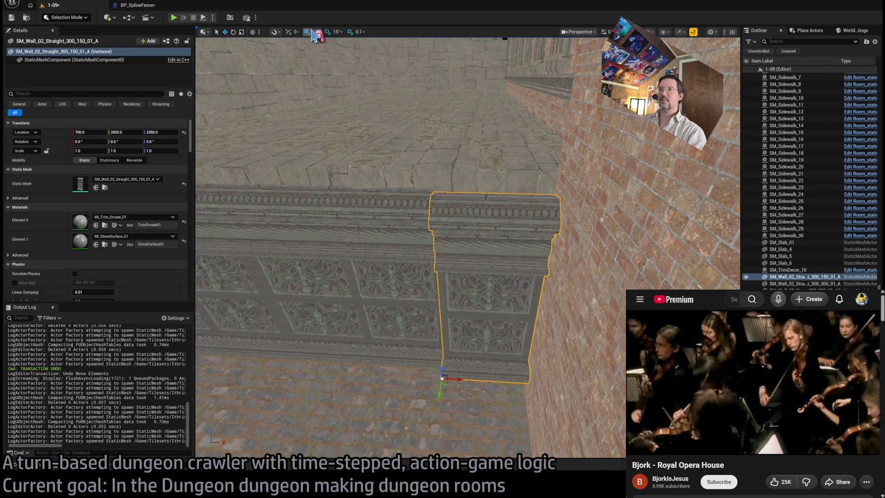
click(316, 32)
click(318, 43)
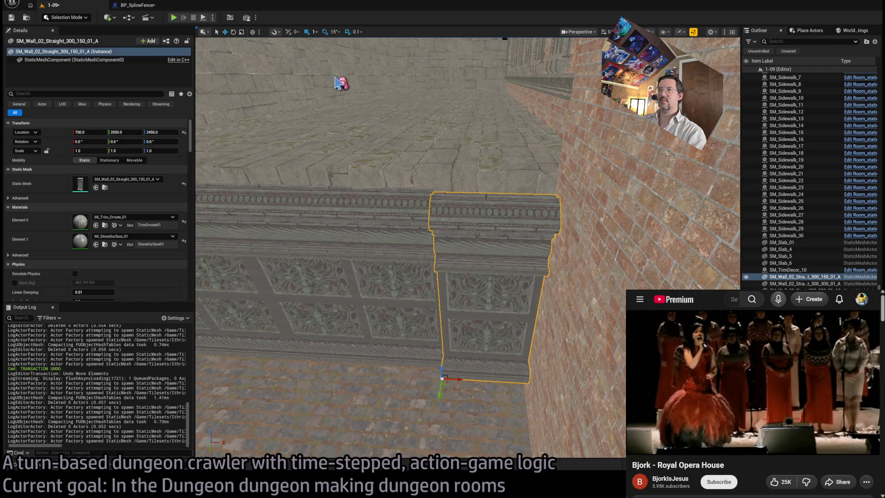
key(bracketright)
key(bracketright)
drag(439, 389, 438, 379)
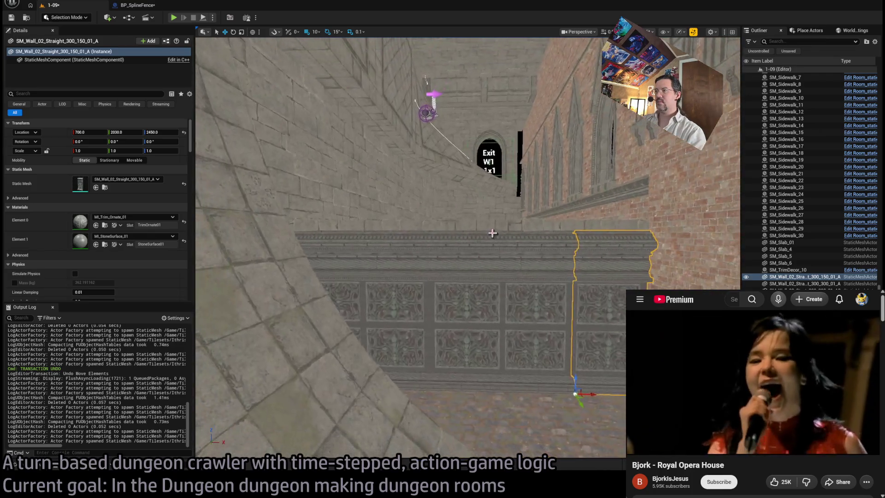
- Select all three wall sections and raise them together to Z 2470
ctrl+click(421, 266)
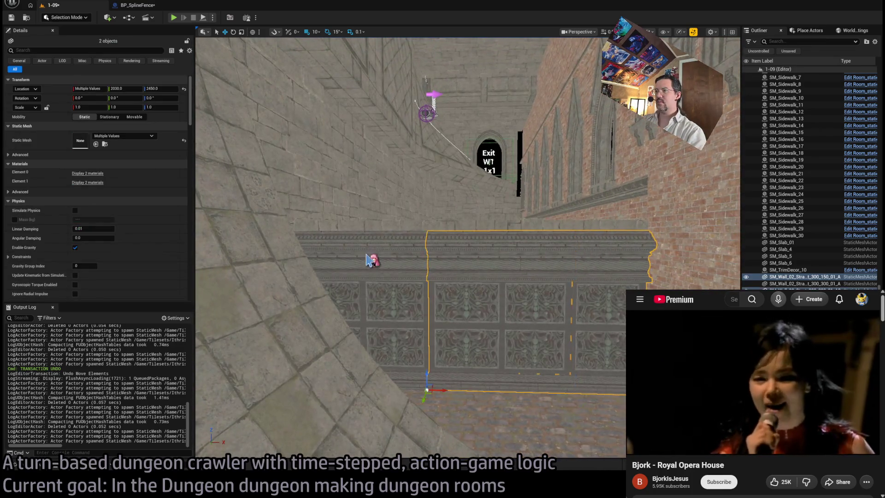
drag(288, 371, 288, 361)
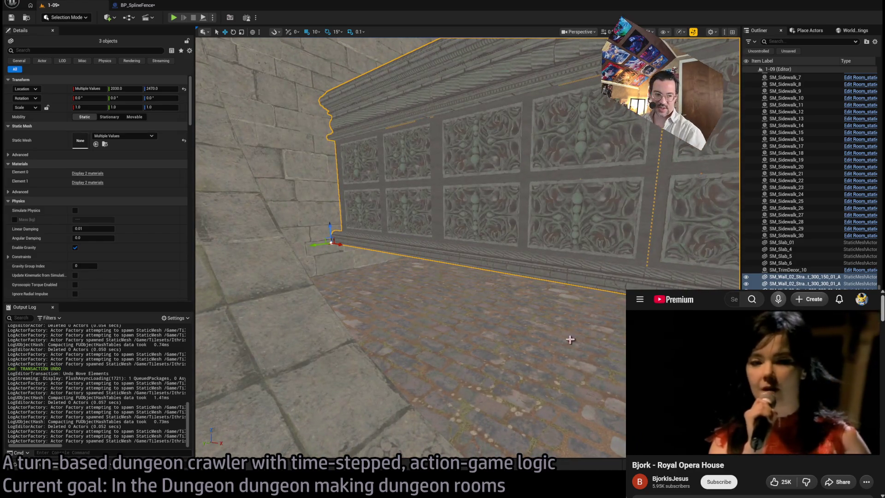
click(40, 468)
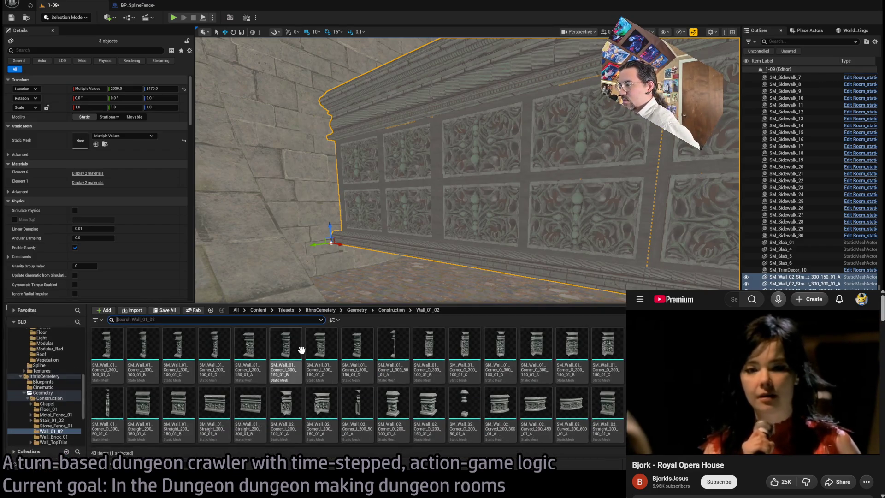
- Place SM_Wall_TopTrim_Metal_Linear_03 and centre it on the wall top at 370, 2010, 2780
click(55, 441)
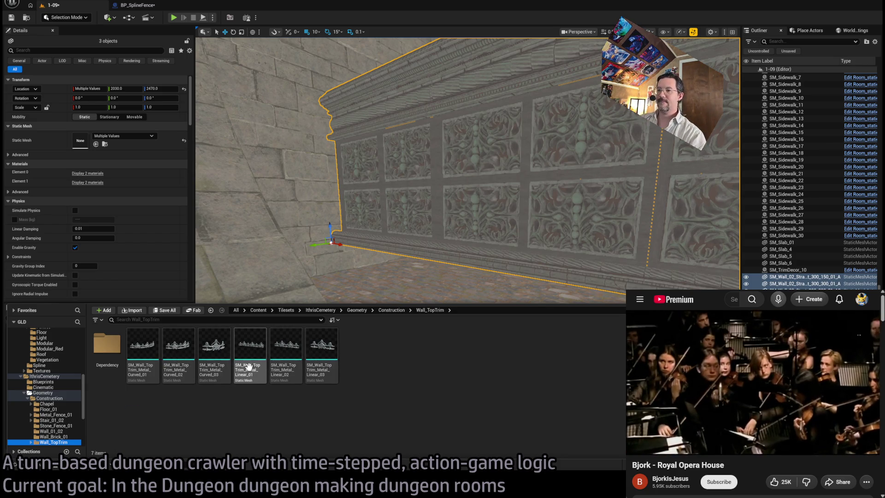
mouse_move(322, 355)
mouse_down()
mouse_move(456, 316)
mouse_move(393, 311)
mouse_up()
scroll(393, 310, down, 5)
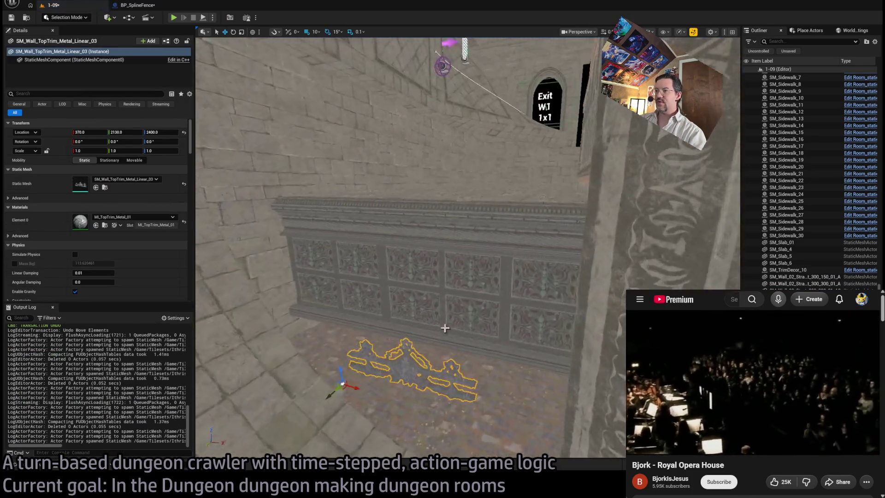
drag(338, 373, 338, 194)
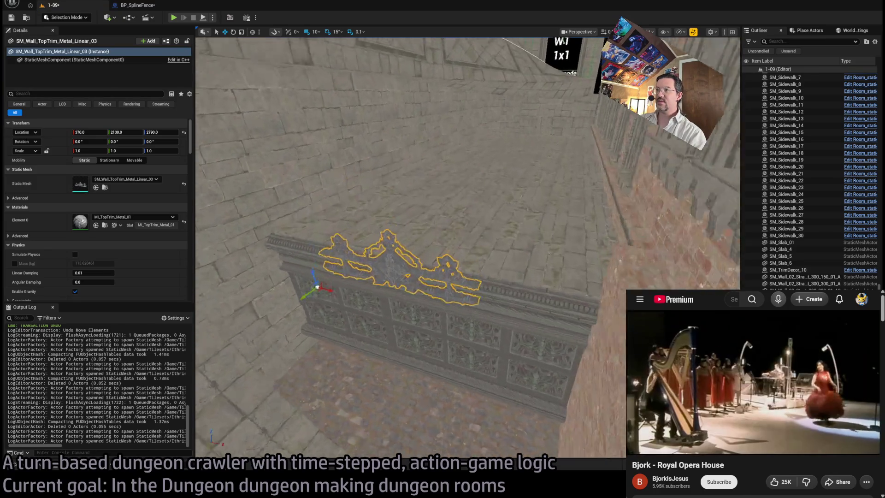
mouse_move(296, 300)
mouse_down()
mouse_move(376, 241)
mouse_move(363, 267)
mouse_move(353, 265)
mouse_move(361, 253)
mouse_move(355, 263)
mouse_up()
scroll(353, 248, up, 2)
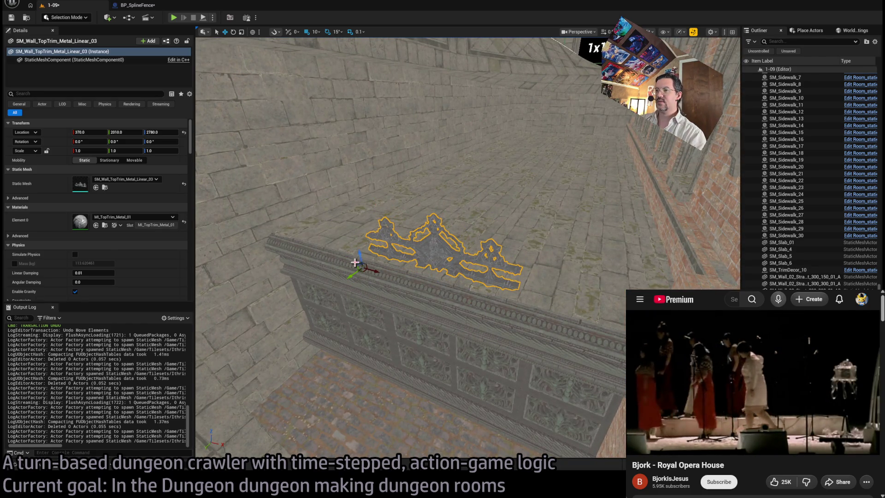
key(f)
click(39, 471)
click(51, 403)
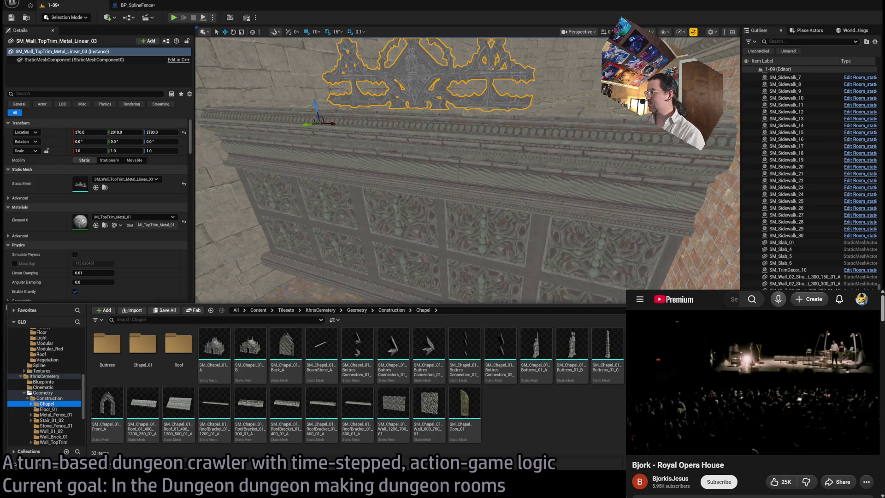
- Browse the tileset's construction folders and open the Well_01 folder
click(55, 414)
click(46, 420)
click(55, 426)
click(64, 431)
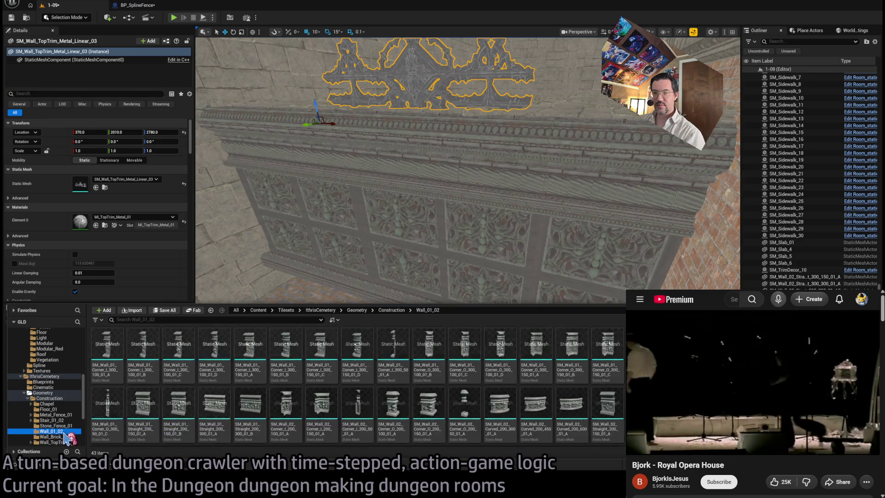
click(65, 437)
click(65, 442)
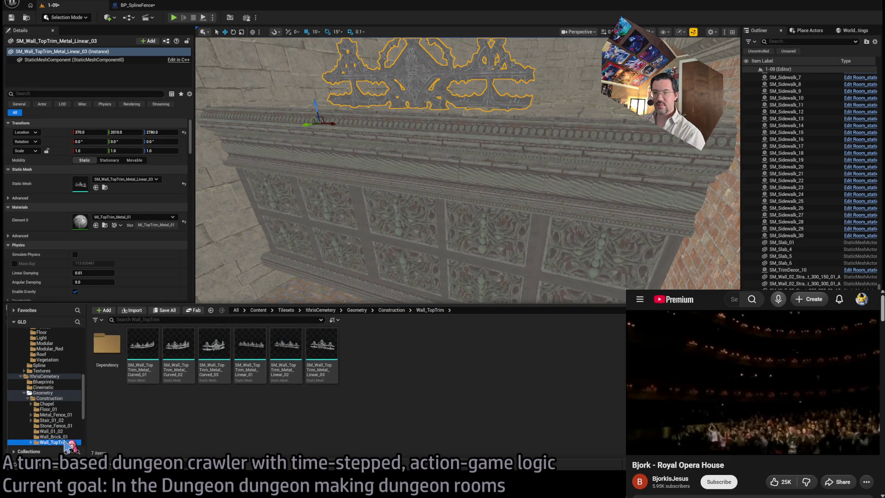
scroll(65, 442, down, 2)
click(65, 426)
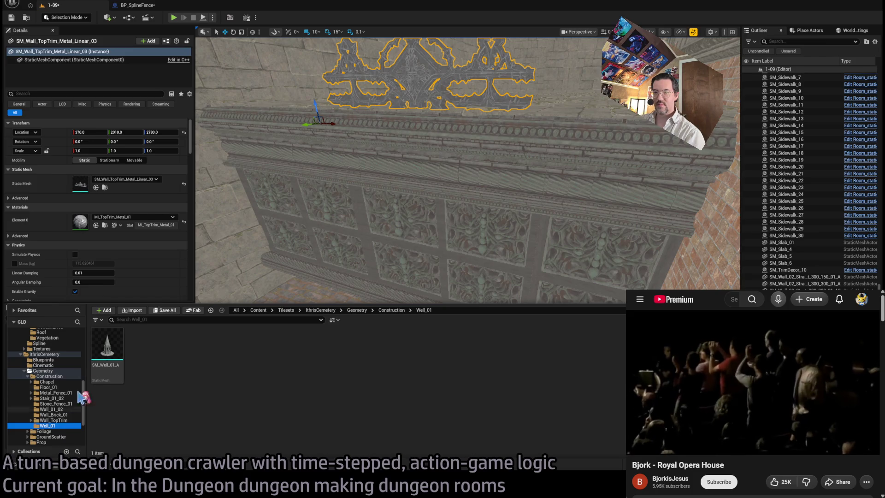
- Place SM_Well_01_A in the level at 1240, 500, 2400 and frame it
mouse_move(415, 207)
mouse_down()
mouse_move(443, 198)
mouse_move(442, 208)
mouse_up()
click(21, 462)
drag(119, 394, 409, 323)
key(f)
drag(528, 401, 472, 306)
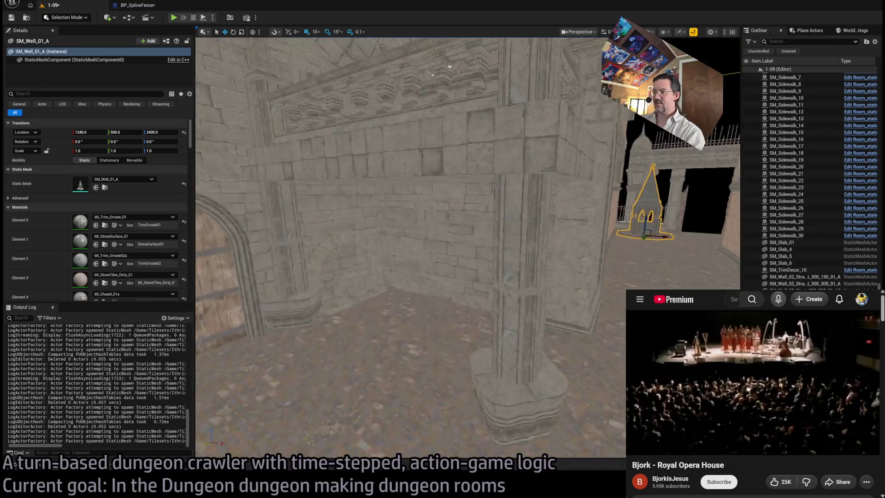
key(f)
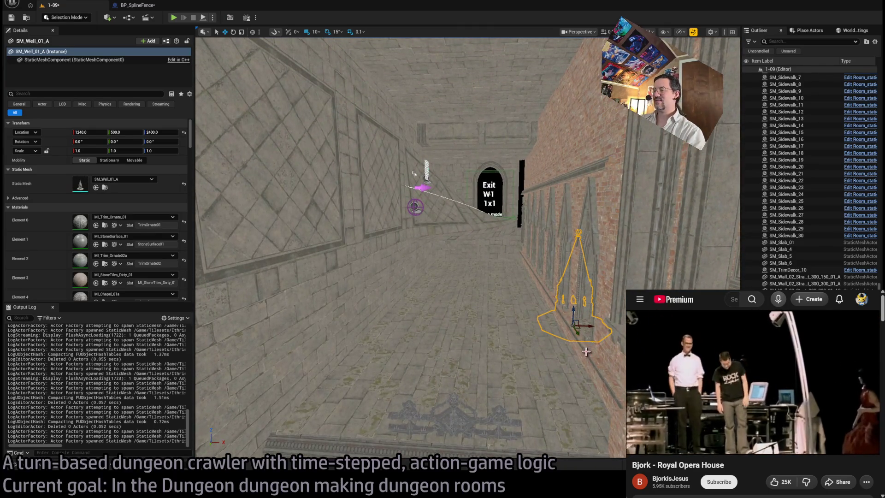
- Move SM_Well_01_A into the corridor before the Exit W1 doorway, then select GrayWall22
drag(581, 328, 562, 350)
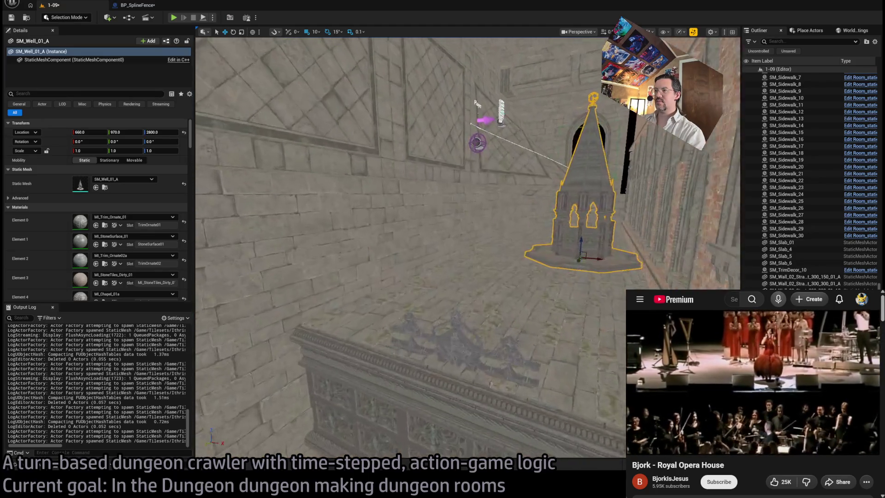
click(405, 253)
ctrl+click(545, 323)
ctrl+click(595, 296)
click(599, 312)
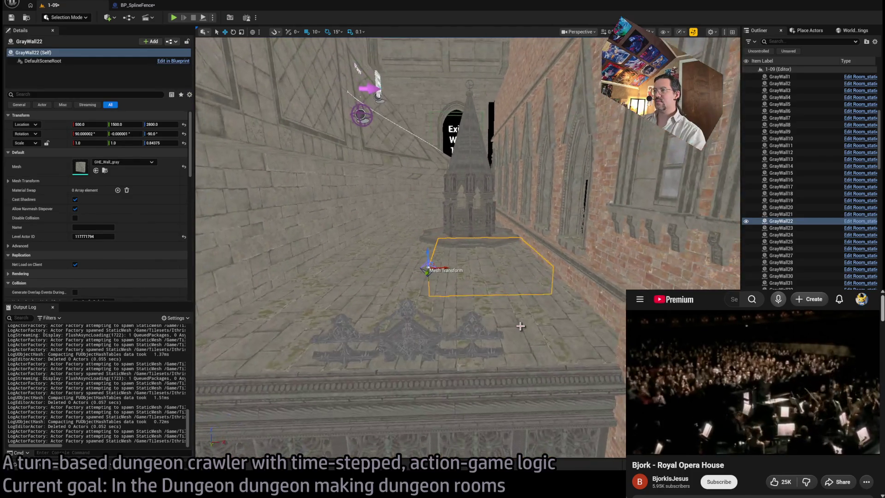
- Add GrayWall19–22 and the extra wall sections to the selection, then turn toward the arched wall
ctrl+click(521, 326)
ctrl+click(265, 256)
ctrl+click(383, 313)
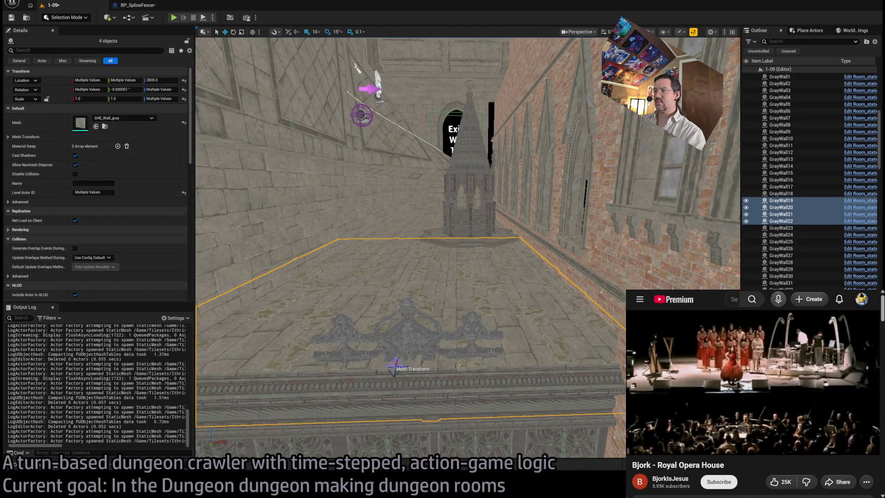
ctrl+click(391, 318)
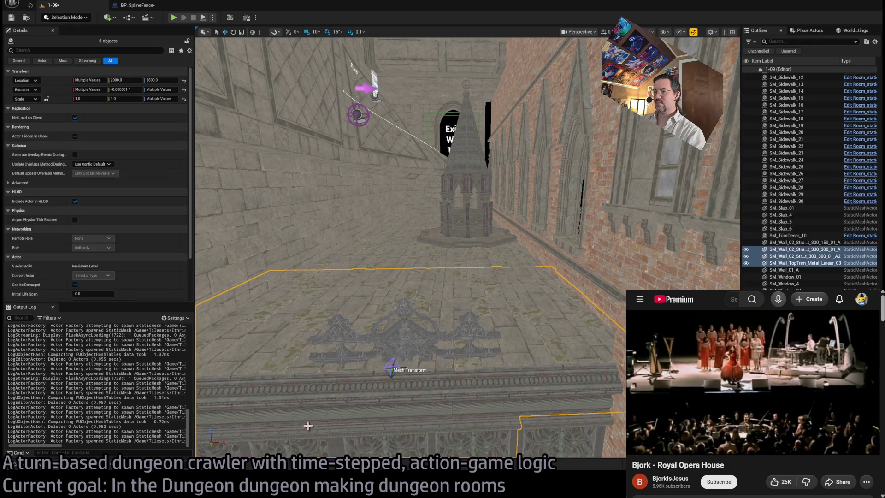
ctrl+click(557, 426)
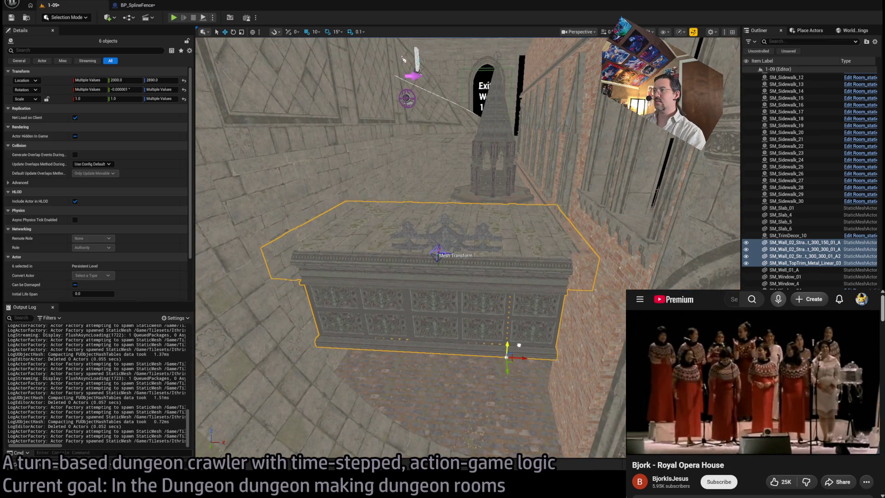
mouse_move(492, 297)
mouse_down()
mouse_move(489, 258)
mouse_move(443, 263)
mouse_move(479, 276)
mouse_move(429, 281)
mouse_move(418, 304)
mouse_move(424, 276)
mouse_move(490, 297)
mouse_up()
click(30, 471)
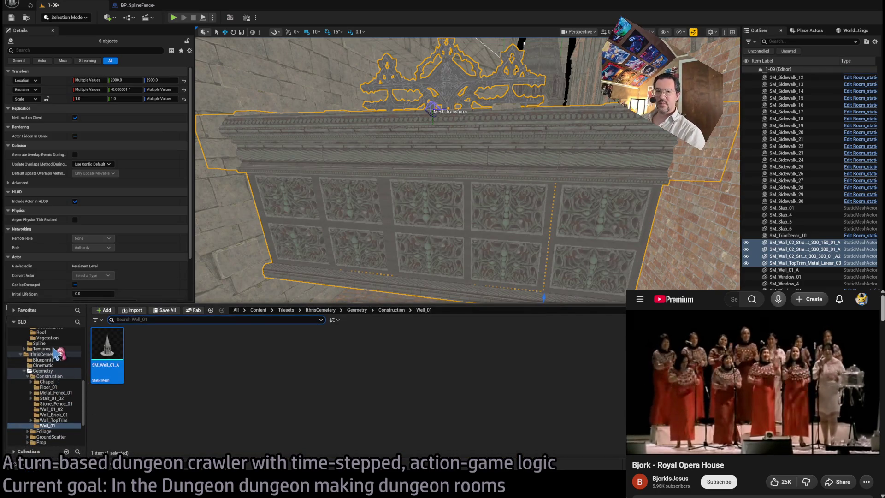
- Show the 152 meshes of the GothicHorror Meshes folder in the Content Drawer
scroll(60, 365, up, 4)
scroll(59, 364, up, 4)
click(46, 387)
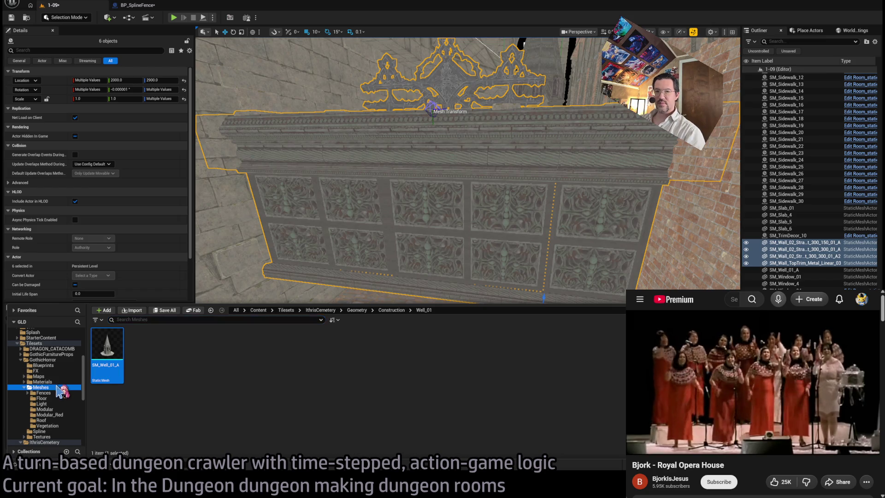
scroll(400, 393, down, 5)
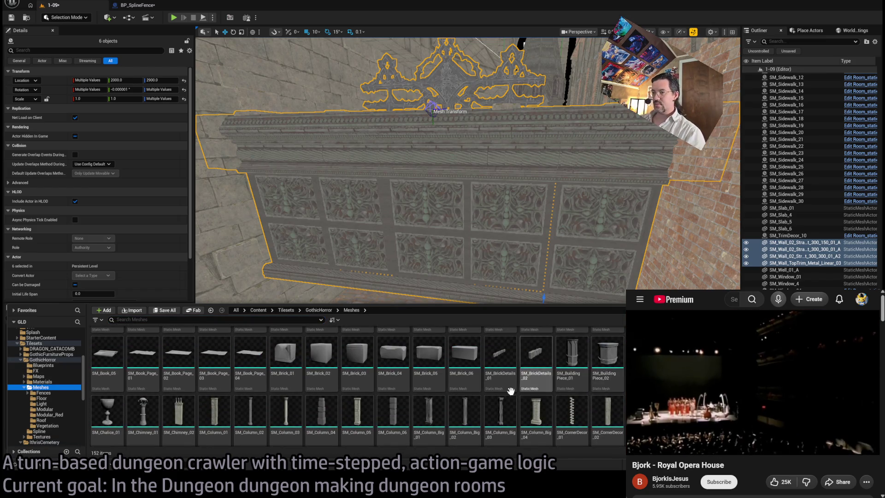
scroll(511, 391, down, 6)
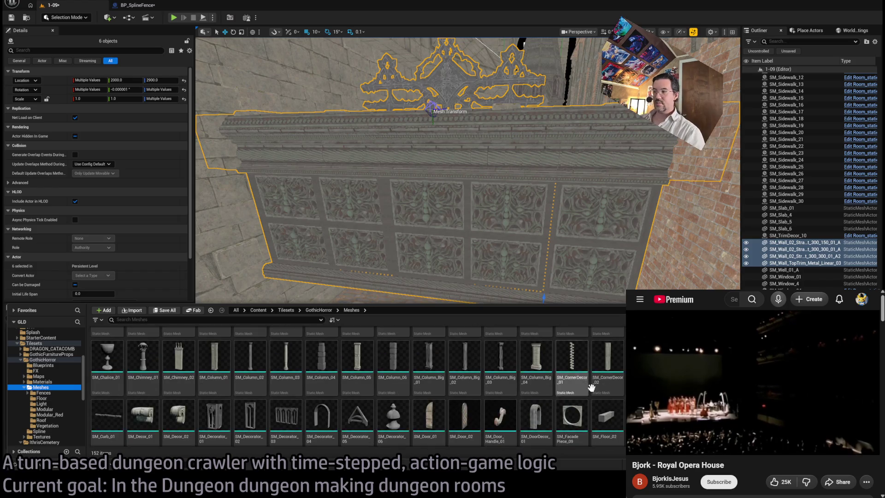
scroll(617, 404, down, 2)
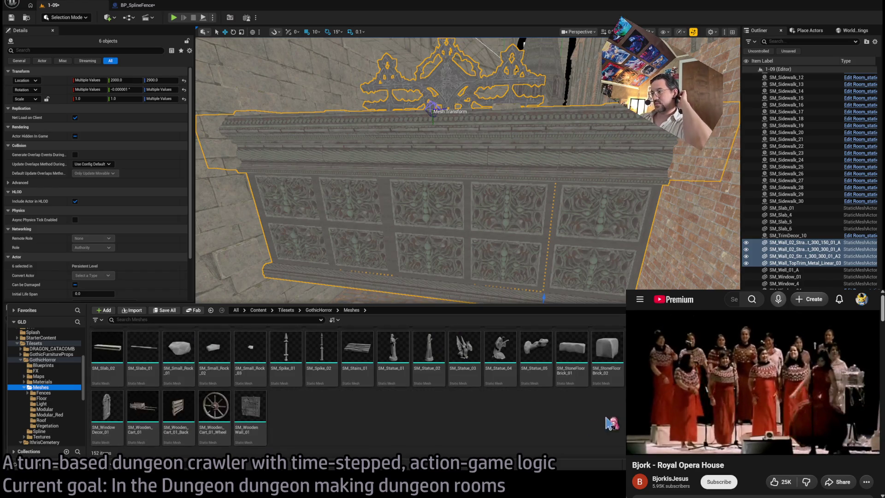
- Place a trial SM_StoneFloorBrick_01 in the room, then delete it
click(572, 364)
mouse_move(569, 369)
mouse_down()
mouse_move(533, 312)
mouse_move(415, 370)
mouse_move(429, 365)
mouse_up()
key(Delete)
key(ctrl+space)
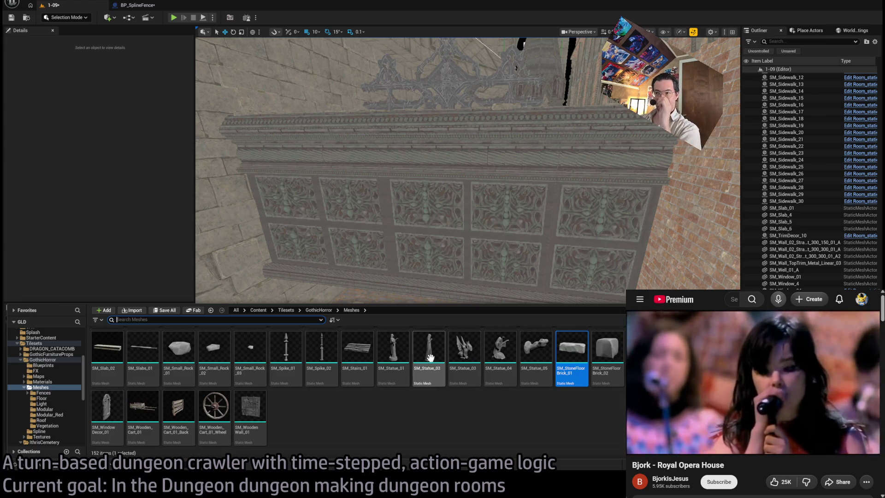
- Scroll the asset list back to the top and fly toward the arched brick wall
scroll(476, 363, up, 2)
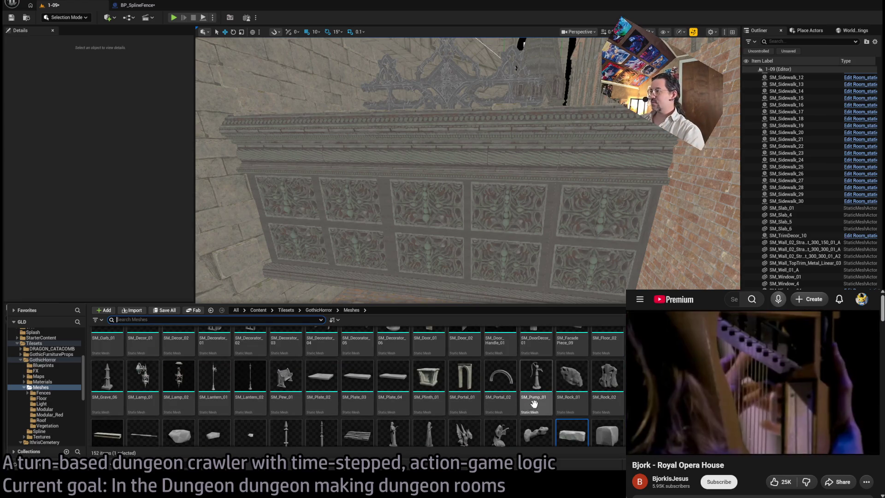
scroll(535, 397, up, 2)
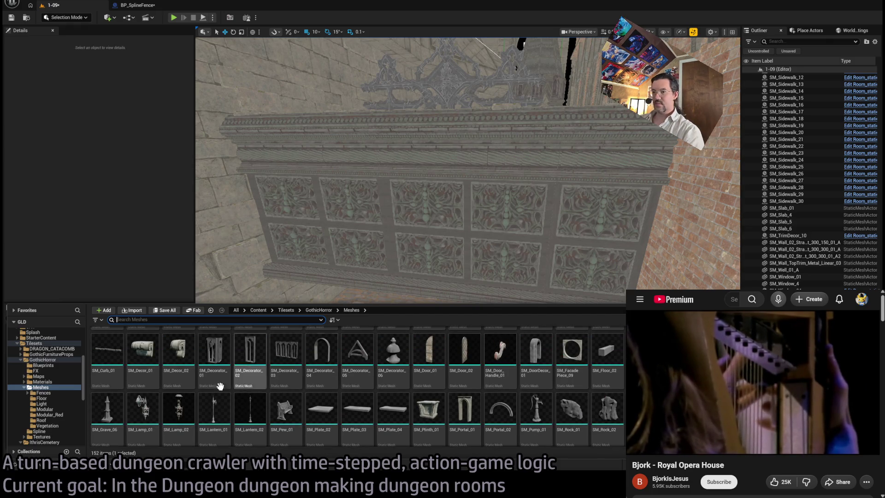
scroll(483, 409, up, 2)
scroll(482, 409, up, 6)
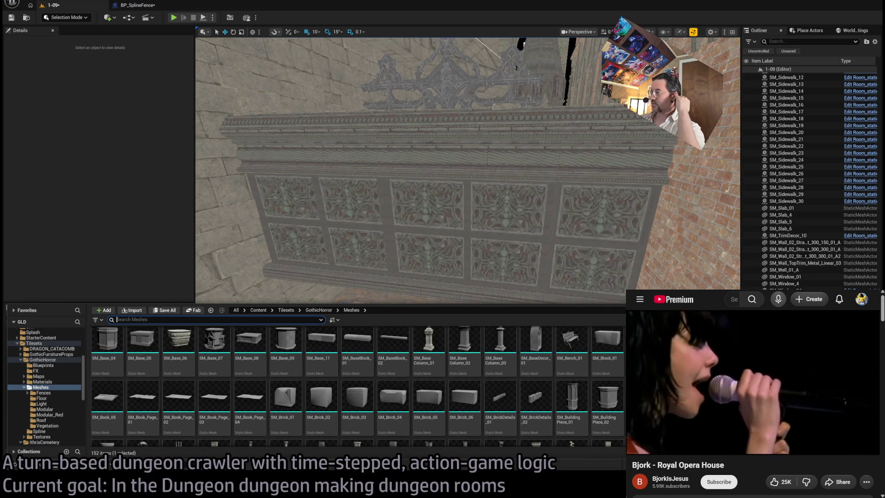
scroll(483, 409, up, 1)
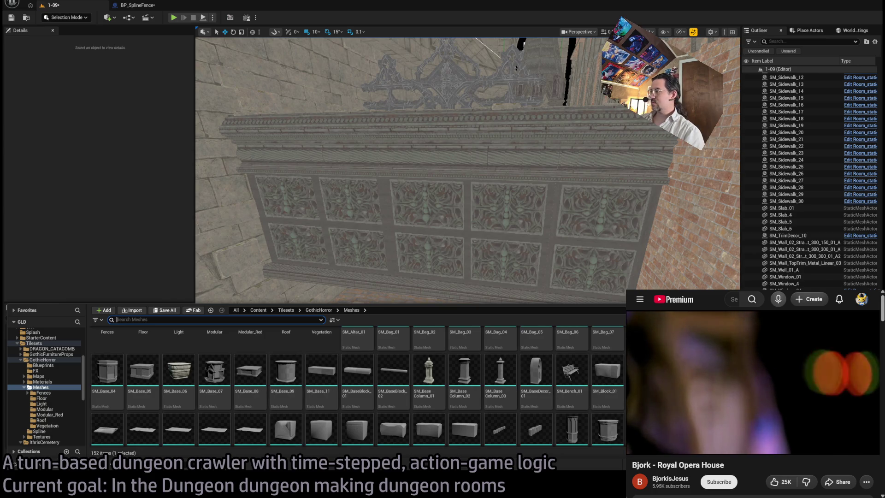
drag(341, 258, 350, 239)
- Find the SM_Slab_01 mesh and place a new slab at the carved fence base
drag(474, 92, 534, 261)
click(534, 261)
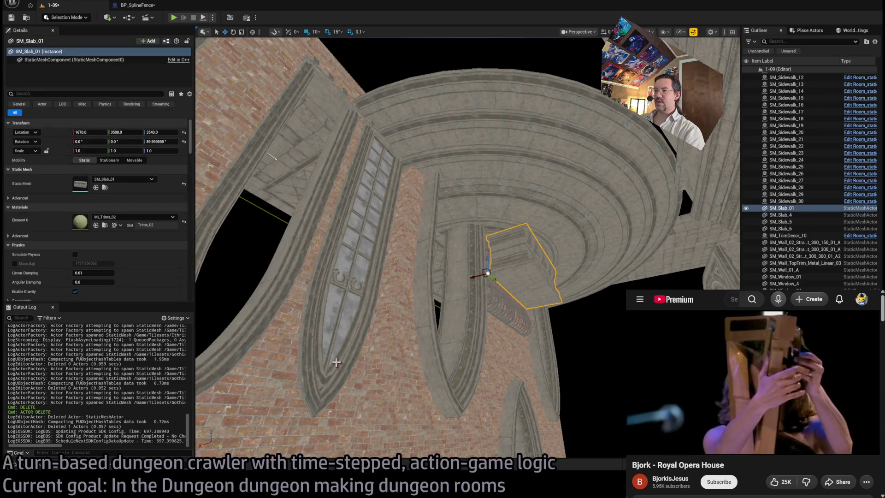
click(105, 187)
drag(407, 283, 194, 406)
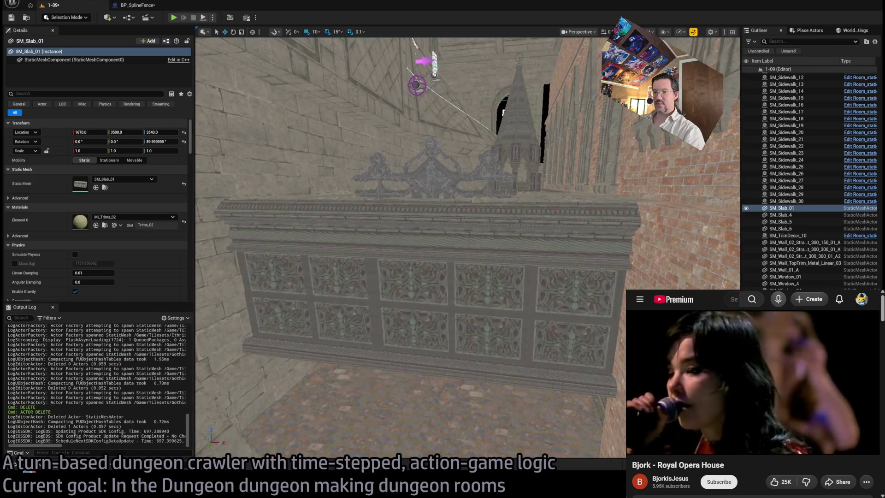
click(29, 472)
mouse_move(304, 382)
mouse_down()
mouse_move(322, 365)
mouse_move(339, 369)
mouse_move(293, 371)
mouse_move(406, 378)
mouse_up()
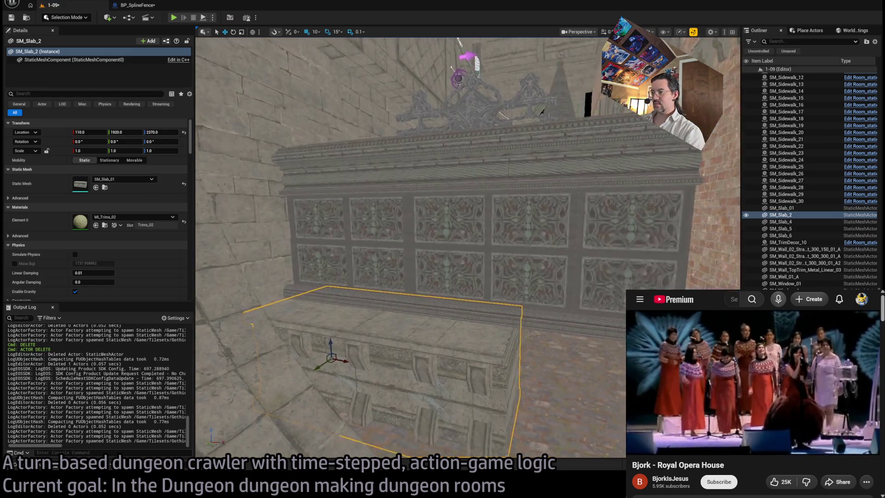
- Duplicate the slab as SM_Slab_3 and slide SM_Slab_2 along X into the gap
mouse_move(406, 333)
alt+mouse_down()
mouse_move(540, 388)
mouse_move(461, 365)
mouse_move(452, 373)
mouse_move(461, 388)
mouse_move(471, 383)
alt+mouse_up()
drag(477, 345, 477, 345)
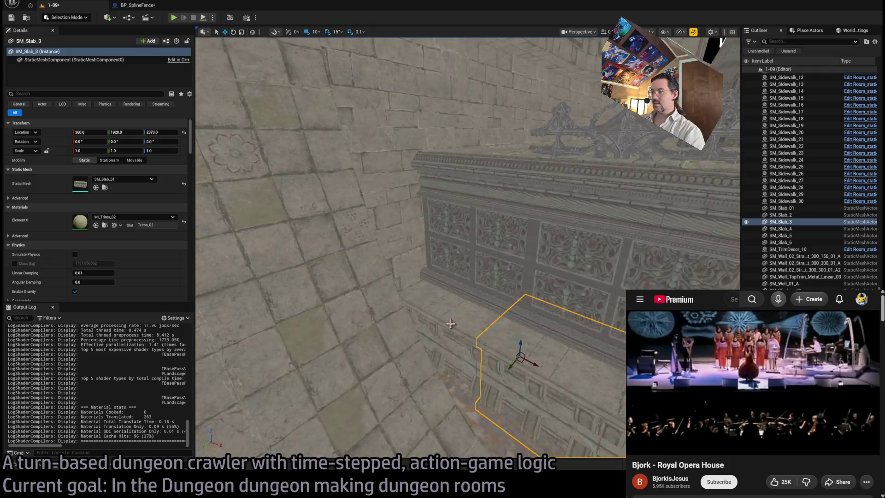
click(476, 346)
mouse_move(414, 312)
mouse_down()
mouse_move(438, 333)
mouse_move(426, 345)
mouse_move(357, 336)
mouse_move(333, 322)
mouse_move(360, 318)
mouse_move(350, 315)
mouse_up()
mouse_move(246, 213)
mouse_down()
mouse_move(235, 207)
mouse_move(246, 212)
mouse_up()
- Set SM_Slab_2's X scale to 0.666666 in Details
click(98, 150)
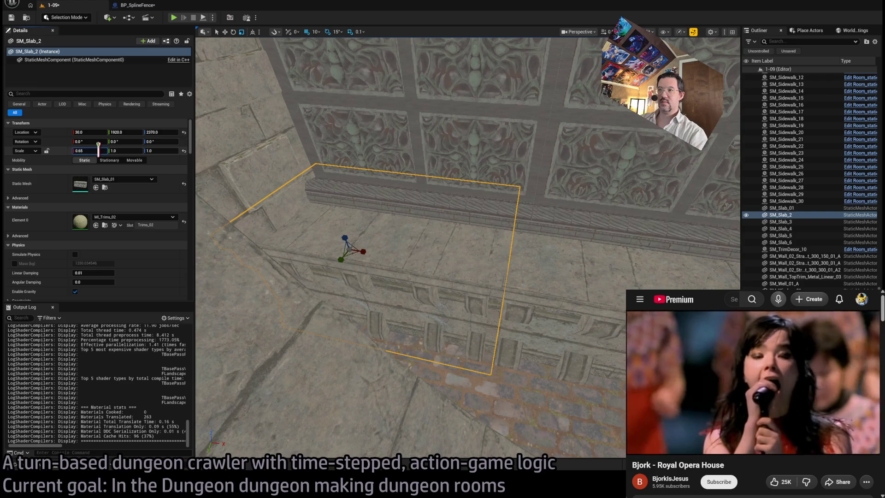
key(Return)
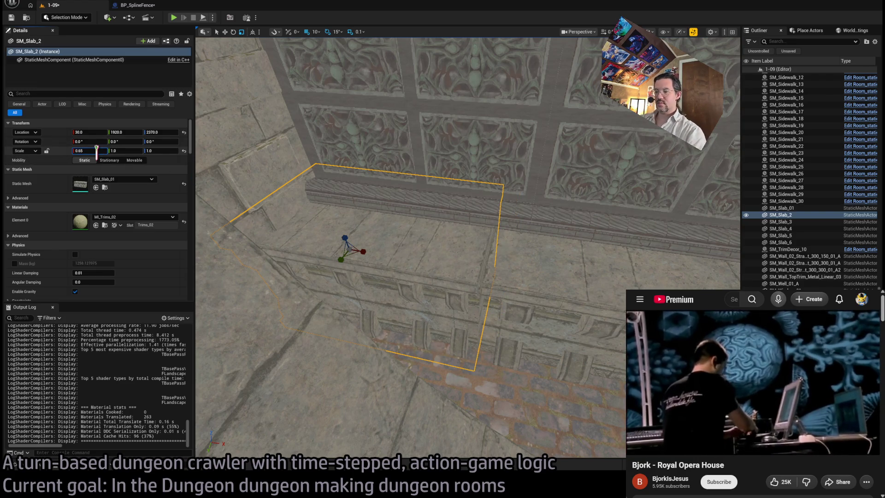
text(6666)
key(Return)
- Check the slab fit from another angle, then select both SM_Slab_3 and SM_Slab_2
drag(322, 218, 322, 184)
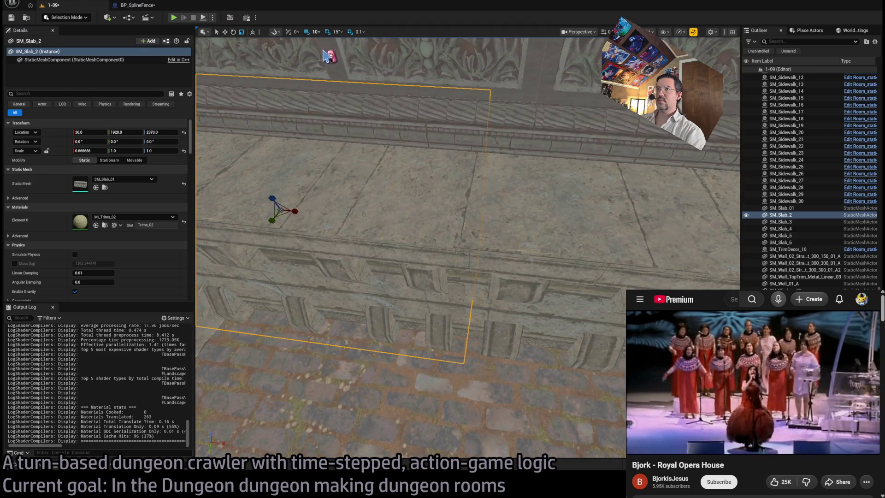
scroll(292, 212, down, 3)
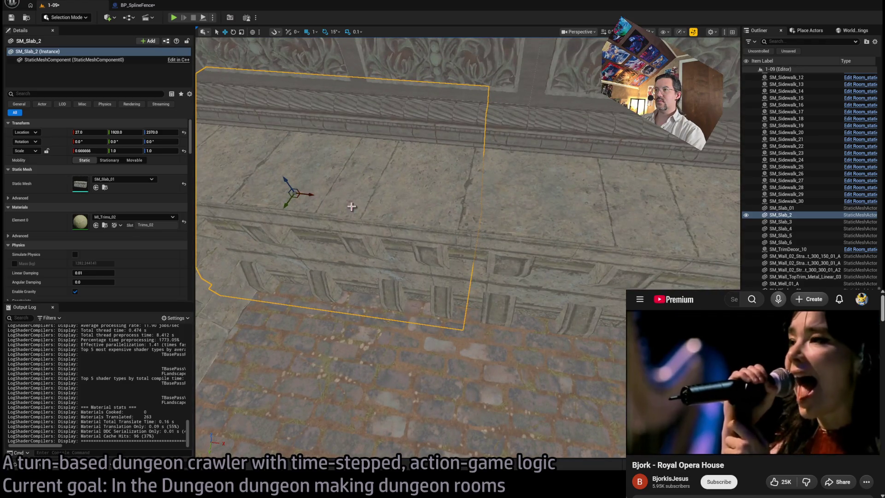
mouse_move(383, 203)
mouse_down()
mouse_move(420, 222)
mouse_move(379, 213)
mouse_up()
click(511, 308)
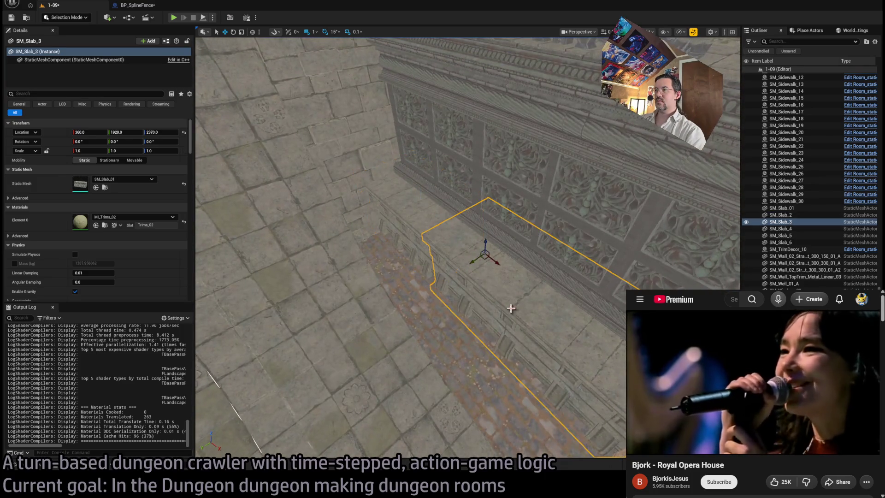
ctrl+click(456, 251)
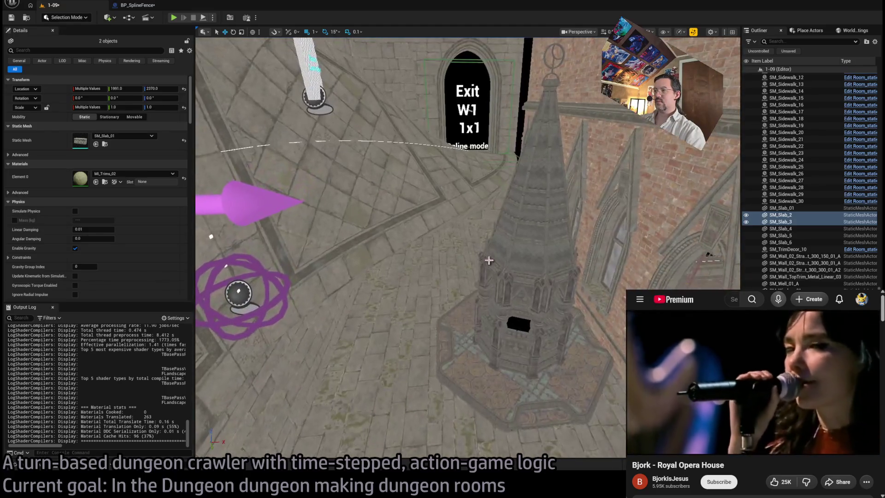
- Delete the spire mesh beside the Exit W1 sign
click(489, 261)
key(Delete)
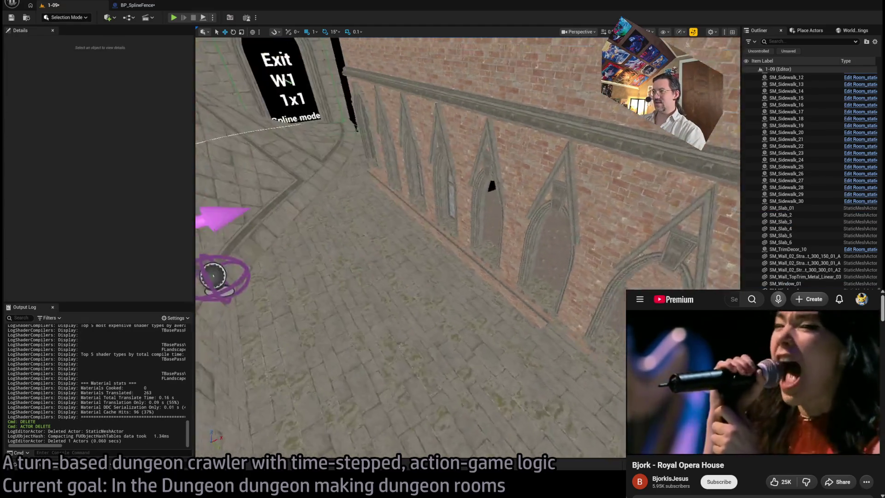
drag(492, 186, 467, 225)
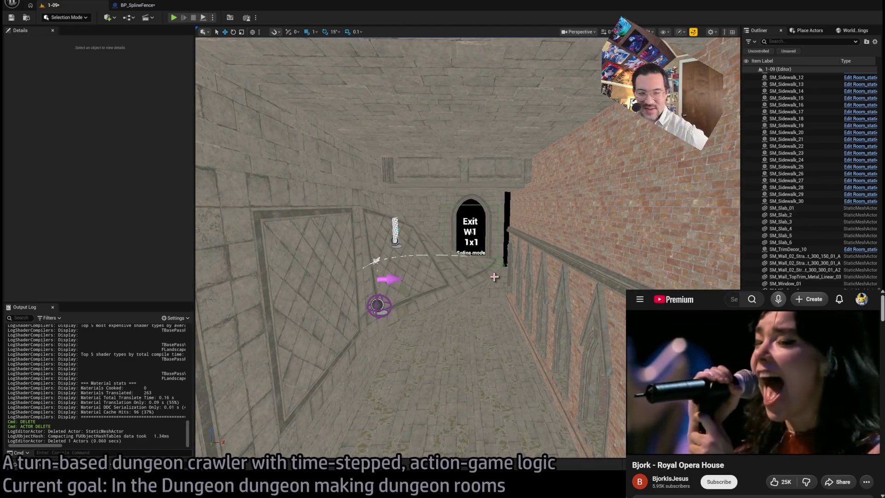
mouse_move(483, 279)
mouse_down()
mouse_move(540, 272)
mouse_move(340, 85)
mouse_up()
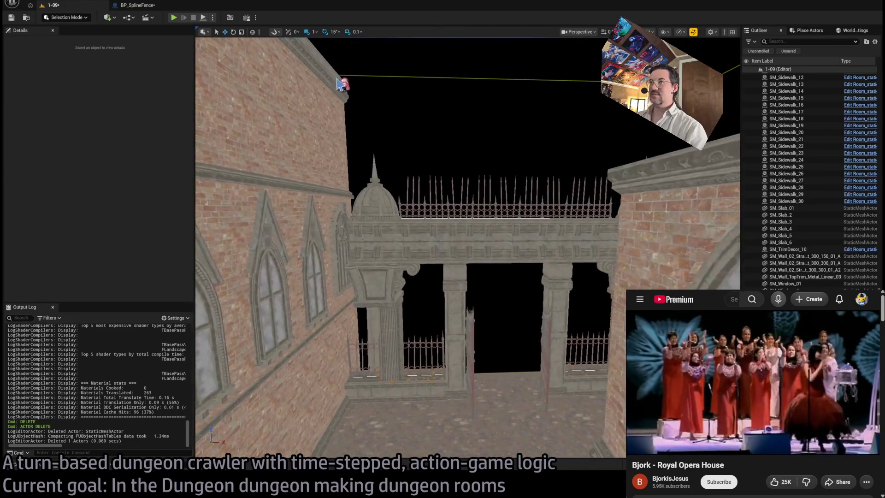
- Raise grid snapping to 100 and save the 1-09 level
key(bracketright)
key(bracketright)
key(bracketright)
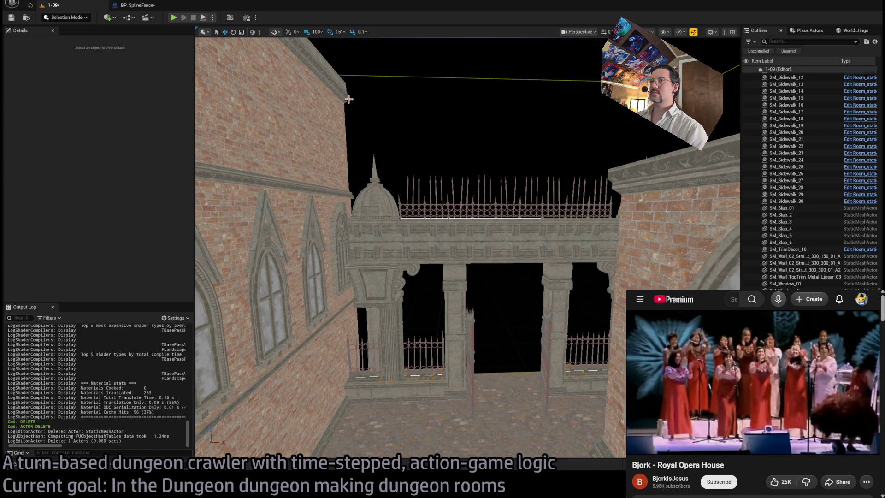
key(ctrl+s)
mouse_move(469, 311)
mouse_down()
mouse_move(443, 240)
mouse_move(441, 290)
mouse_up()
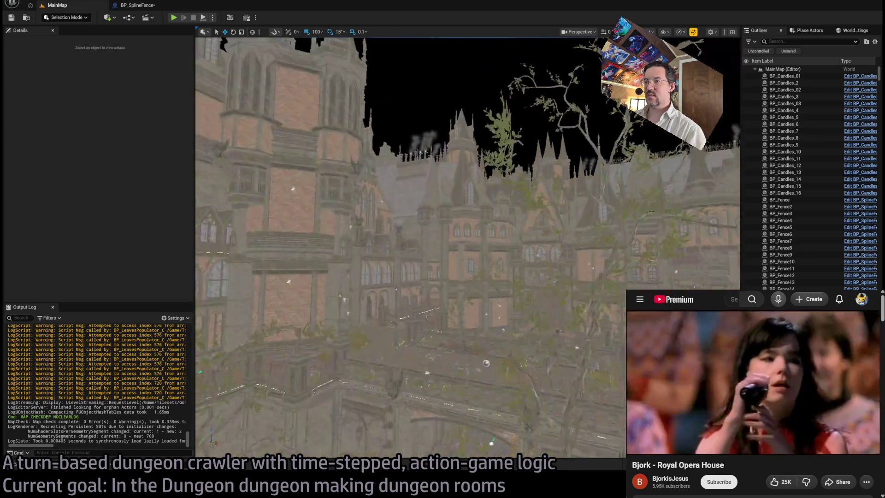
- Select the wall, the SM_Column_Big_22 pillar, its vines and a decorative gate piece
mouse_move(411, 230)
mouse_down()
mouse_move(411, 279)
mouse_move(410, 147)
mouse_up()
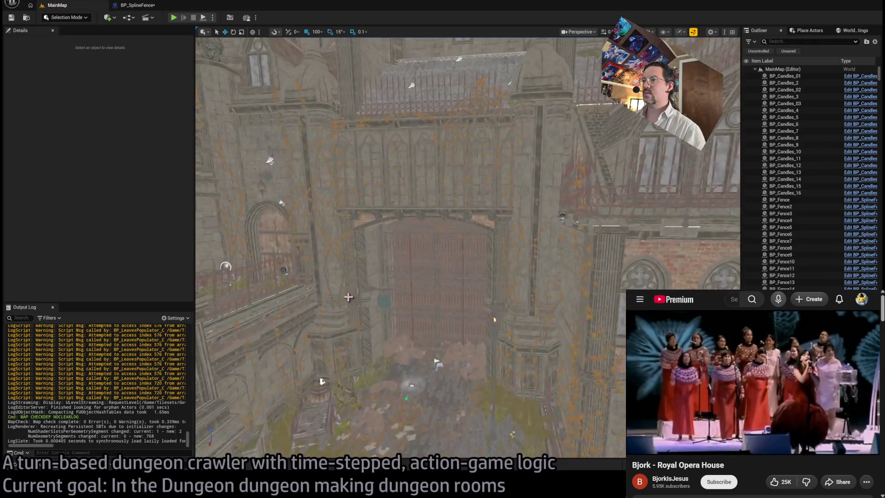
click(376, 330)
click(369, 286)
click(336, 289)
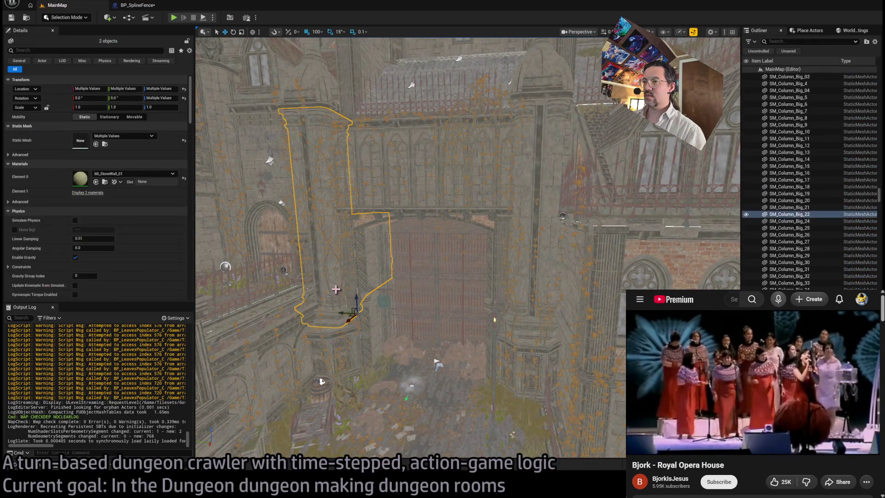
ctrl+click(337, 197)
ctrl+click(336, 208)
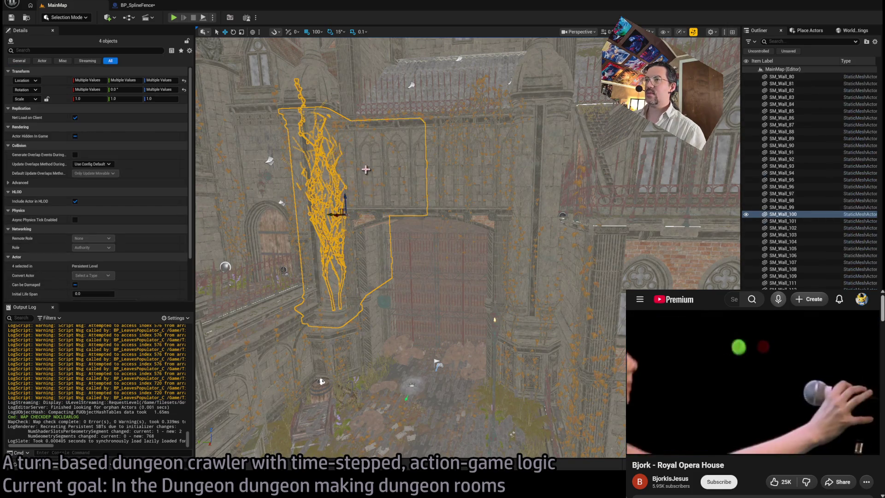
ctrl+click(372, 151)
ctrl+click(398, 149)
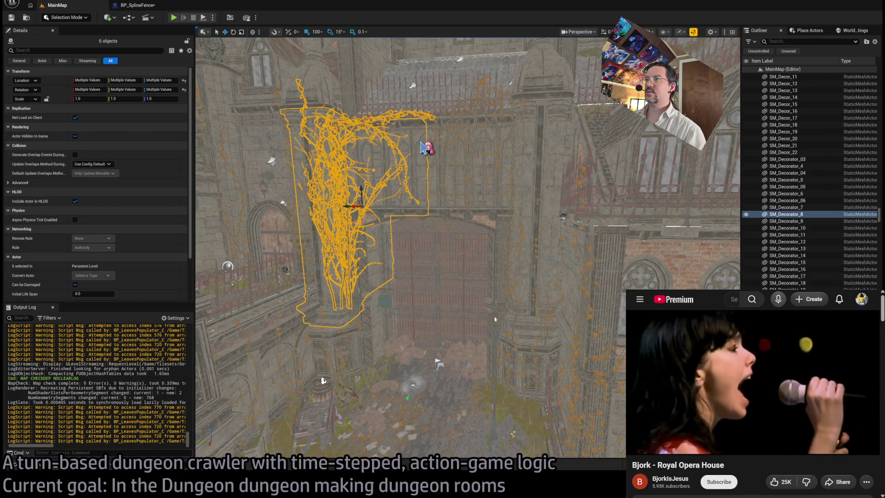
- Add the wooden door, arched window wall, lower wall and wooden grate walls, undoing the stray Landscape pick
ctrl+click(415, 313)
ctrl+click(479, 176)
ctrl+click(436, 250)
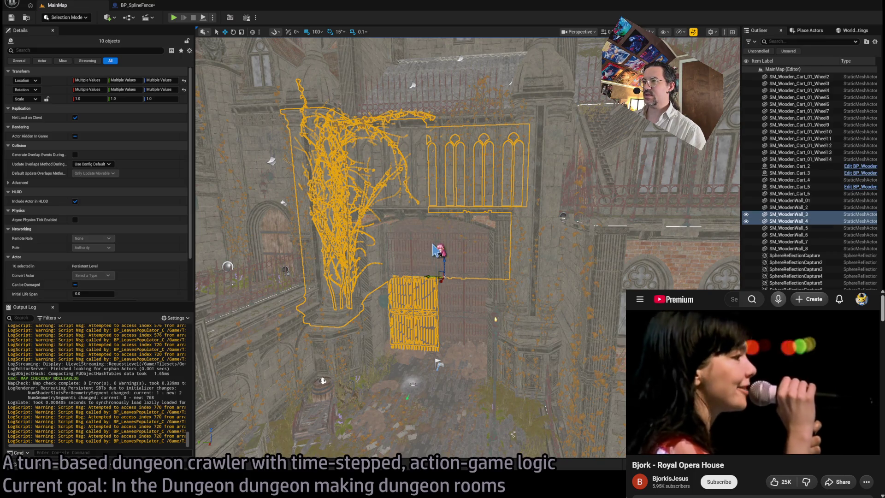
ctrl+click(450, 306)
ctrl+click(449, 289)
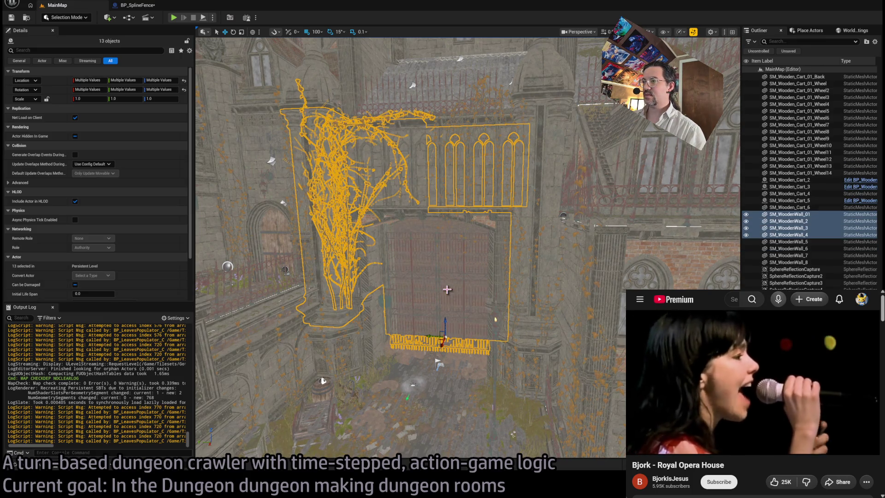
ctrl+click(450, 343)
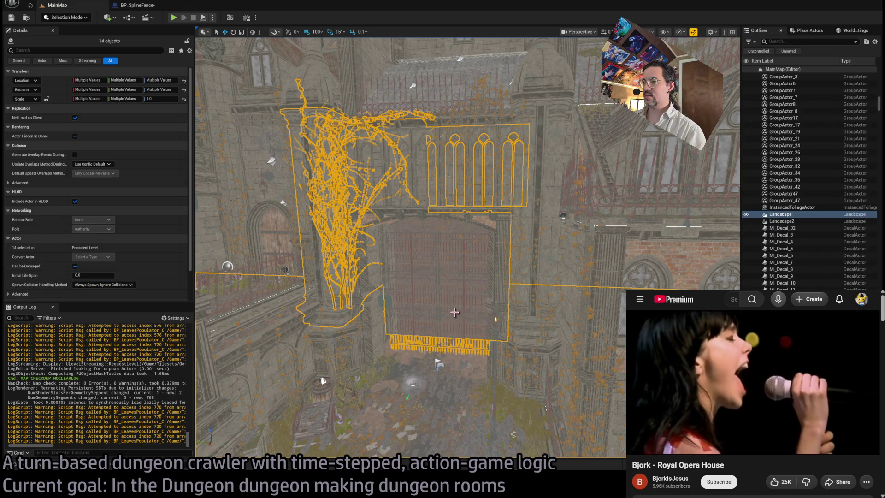
key(ctrl+z)
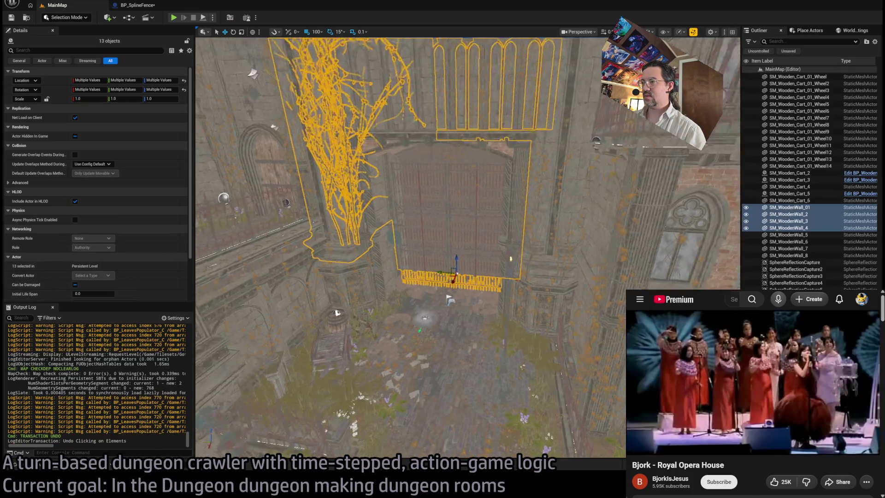
- Add all the rubble bag piles around the gate to the selection
key(f)
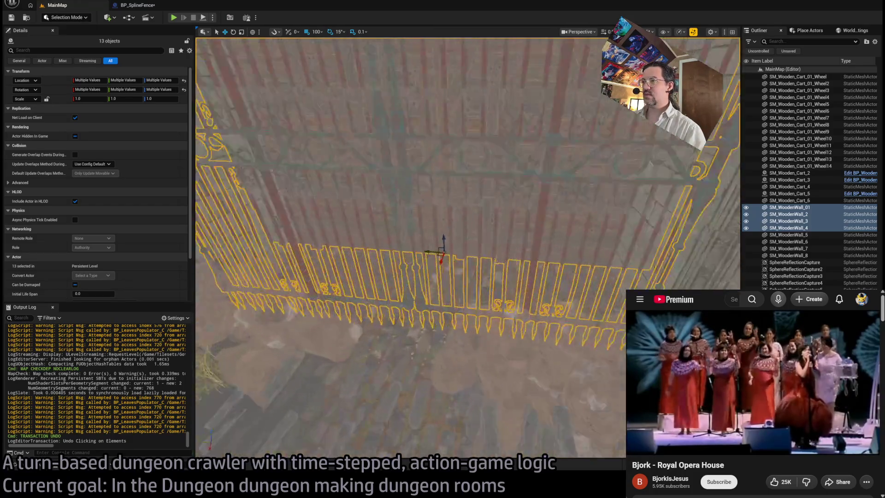
scroll(461, 255, up, 5)
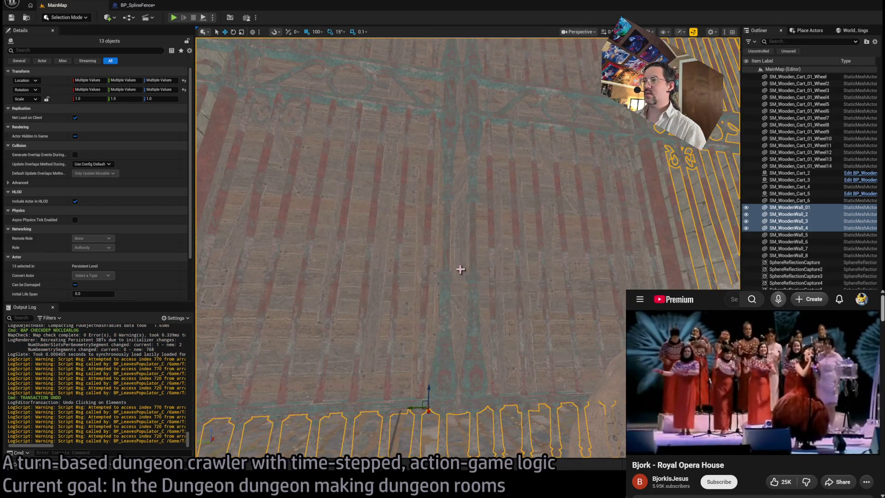
scroll(374, 292, down, 5)
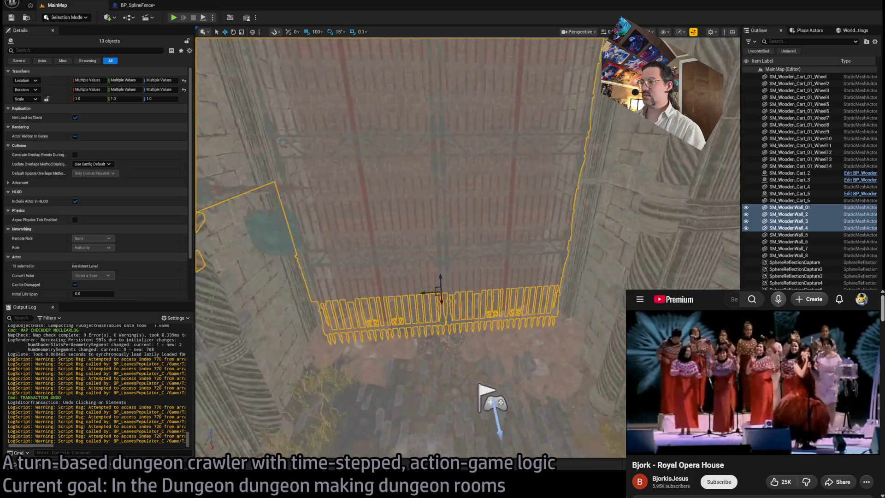
scroll(544, 332, up, 2)
ctrl+click(544, 332)
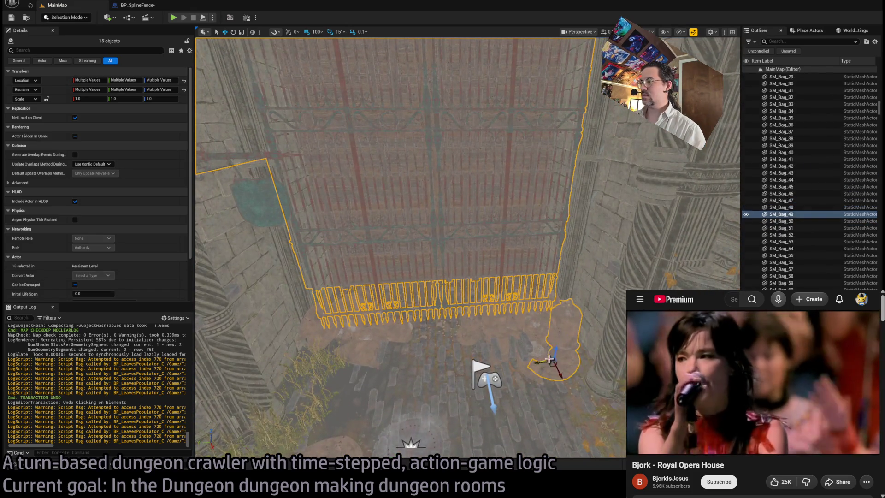
ctrl+click(524, 330)
ctrl+click(521, 331)
ctrl+click(518, 332)
scroll(575, 238, up, 4)
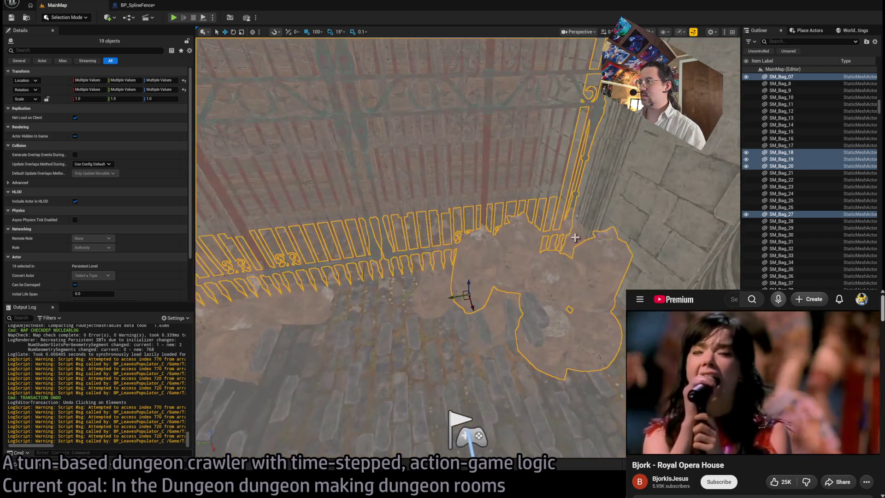
ctrl+click(460, 285)
ctrl+click(459, 286)
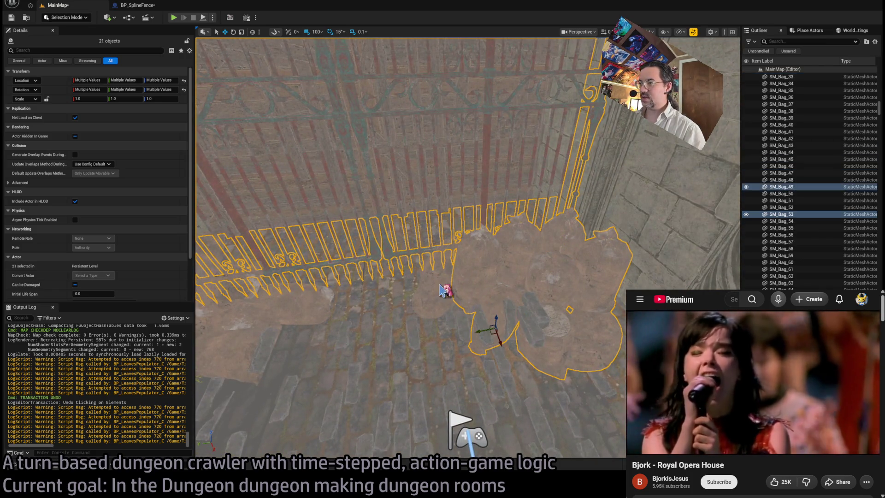
ctrl+click(442, 290)
ctrl+click(415, 273)
ctrl+click(341, 264)
ctrl+click(338, 263)
ctrl+click(306, 253)
ctrl+click(282, 222)
scroll(332, 219, up, 5)
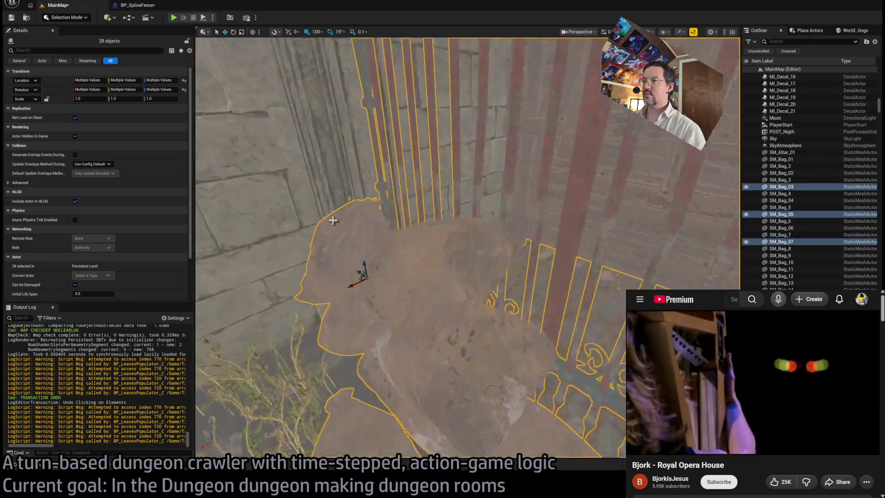
ctrl+click(484, 354)
ctrl+click(483, 354)
scroll(483, 355, down, 5)
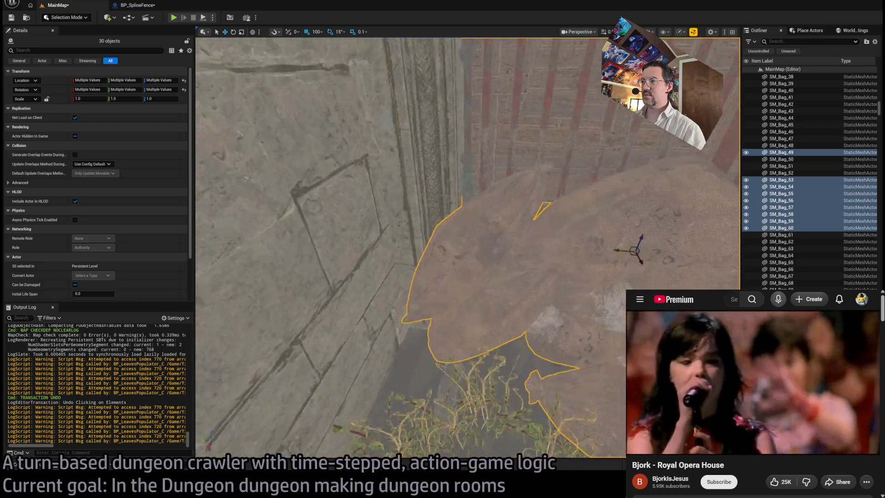
scroll(403, 306, down, 10)
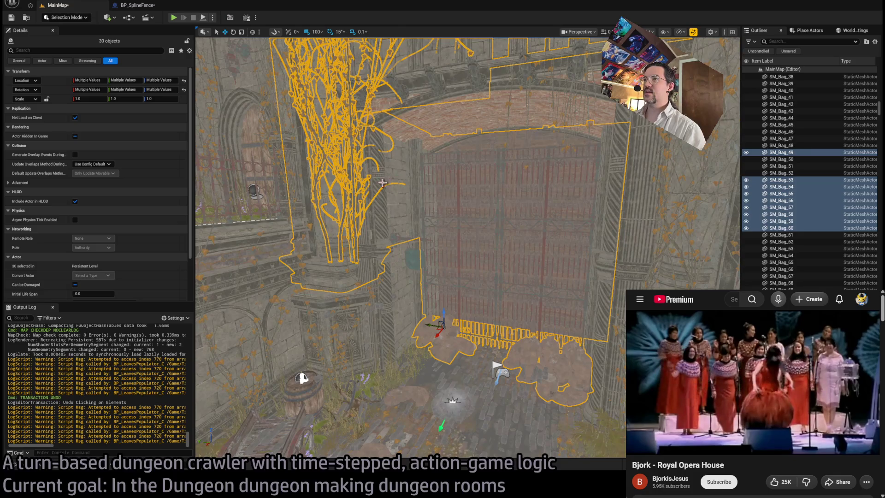
- Add the arched wall pieces, pillar pieces and pillar base to the selection
ctrl+click(383, 185)
ctrl+click(425, 127)
ctrl+click(385, 111)
drag(381, 119, 330, 109)
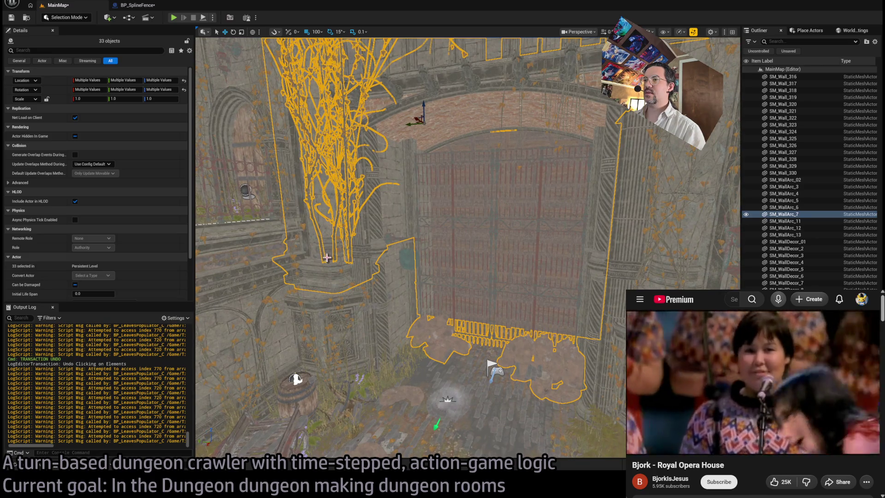
ctrl+click(345, 310)
ctrl+click(350, 314)
ctrl+click(369, 316)
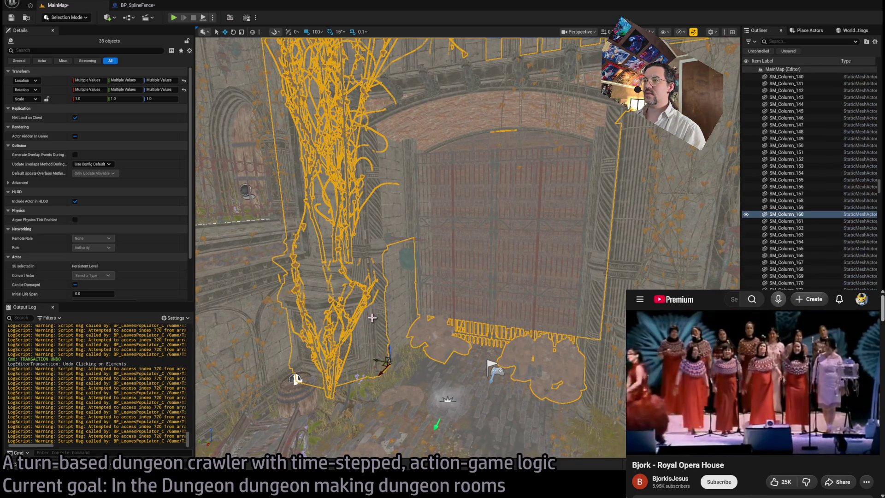
ctrl+click(392, 314)
ctrl+click(401, 277)
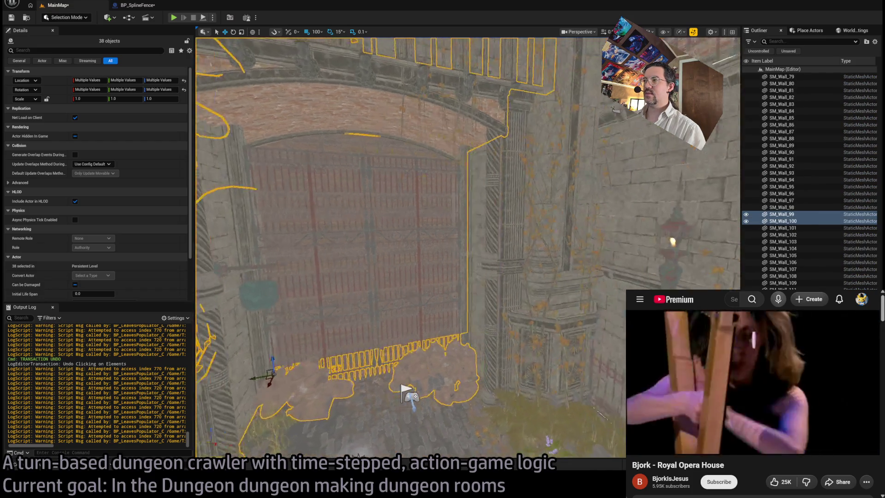
- Add the right column with its roots, an upper wall piece and the central hanging roots
ctrl+click(486, 325)
ctrl+click(498, 238)
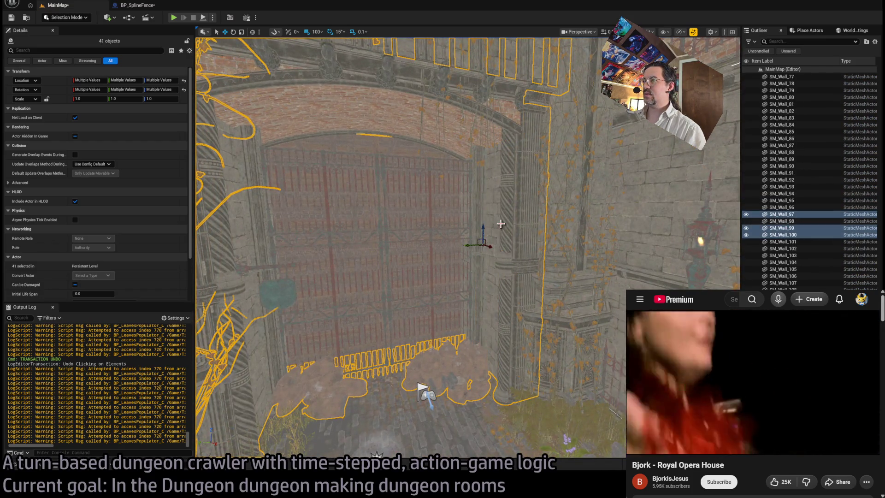
ctrl+click(560, 276)
ctrl+click(566, 340)
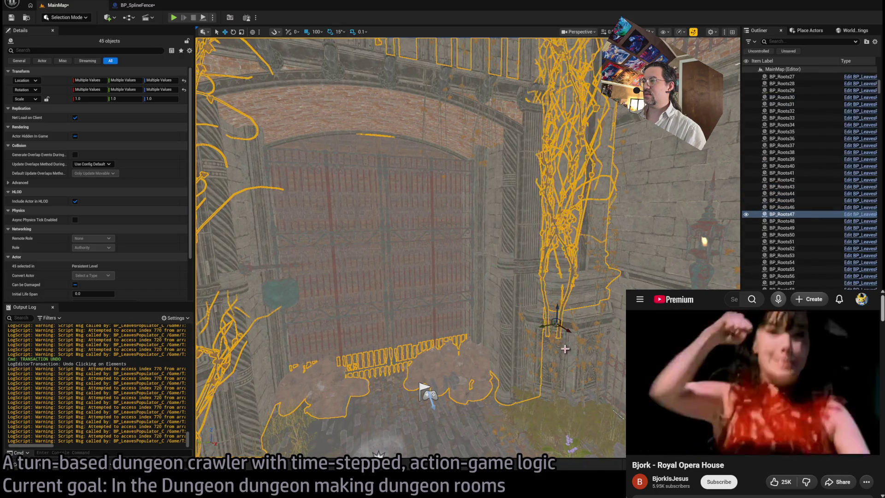
ctrl+click(574, 330)
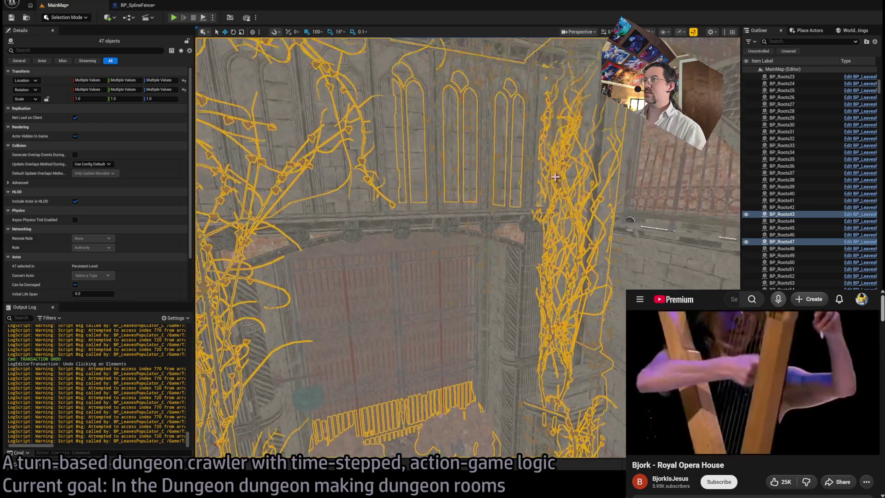
ctrl+click(516, 149)
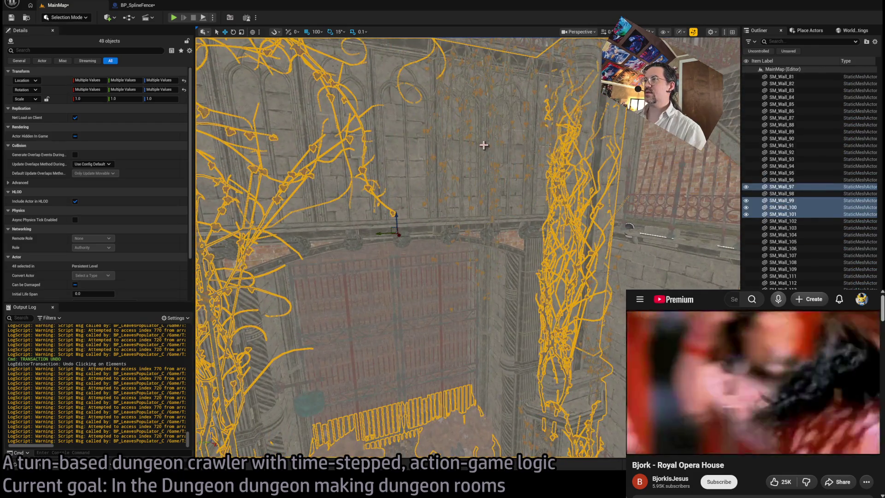
ctrl+click(432, 150)
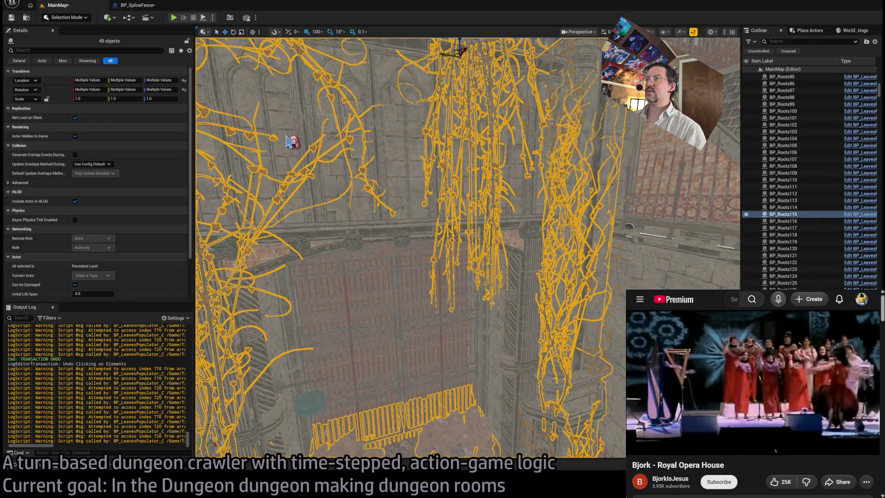
- Frame the selected gate pieces and undo the accidental moves of the roots and gate
key(f)
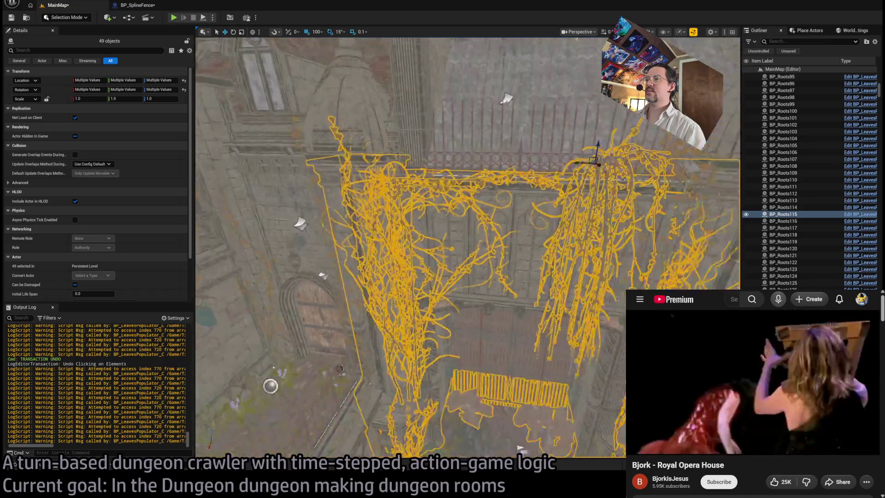
drag(433, 182, 432, 181)
mouse_move(520, 349)
mouse_down()
mouse_move(494, 350)
mouse_move(480, 208)
mouse_move(201, 196)
mouse_up()
key(ctrl+z)
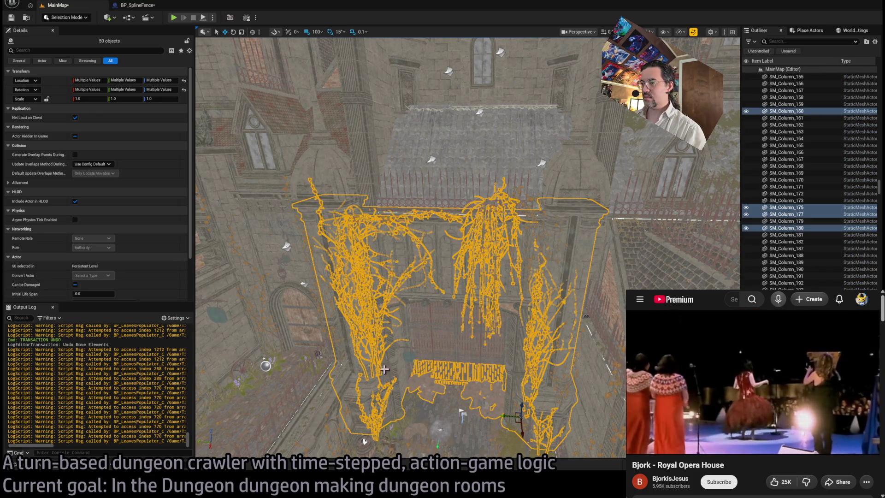
mouse_move(509, 416)
mouse_down()
mouse_move(245, 403)
mouse_move(203, 391)
mouse_up()
key(ctrl+z)
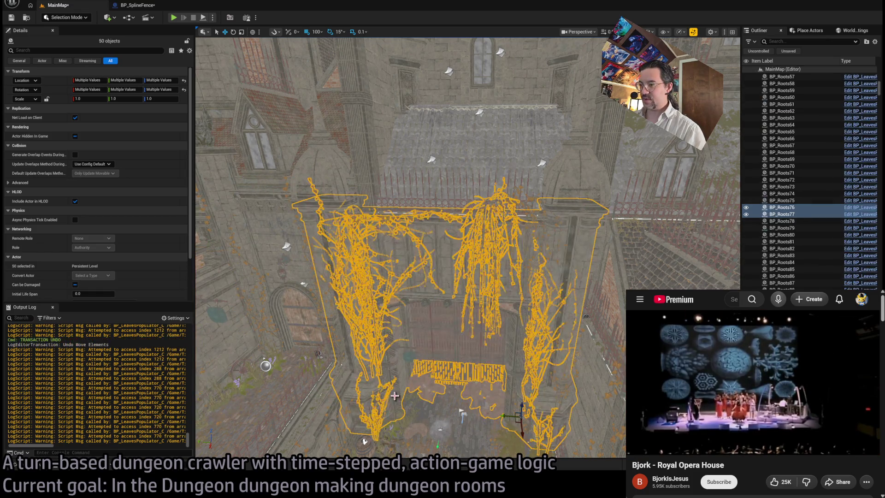
- Add the roof railing and both domed caps, then copy the 53-piece gate assembly
drag(396, 382, 446, 343)
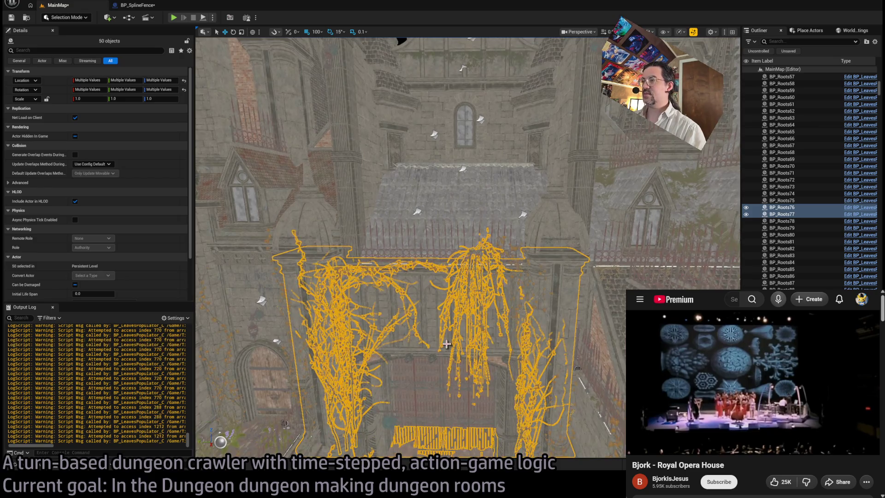
ctrl+click(444, 230)
key(ctrl+z)
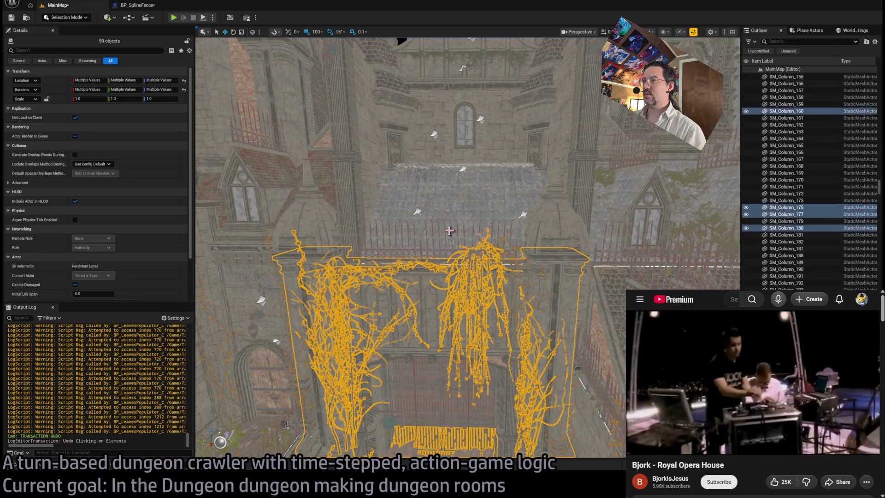
ctrl+click(446, 236)
ctrl+click(544, 233)
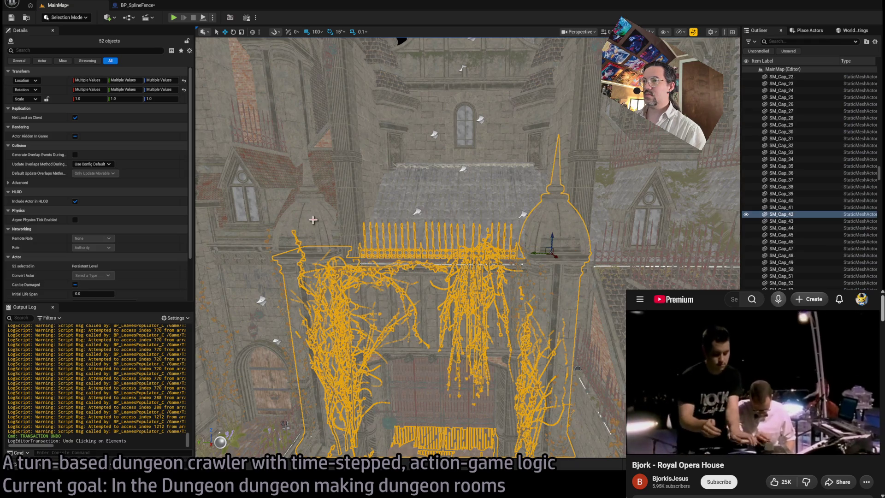
ctrl+click(300, 222)
key(ctrl+c)
key(ctrl+c)
key(ctrl+c)
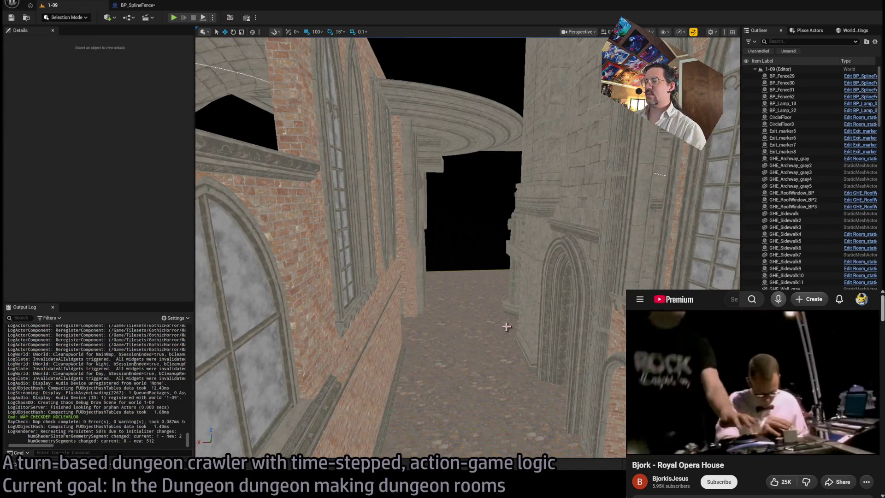
- Paste the 53-piece gate assembly into level 1-09, undo the stray move, and frame it
key(ctrl+z)
key(f)
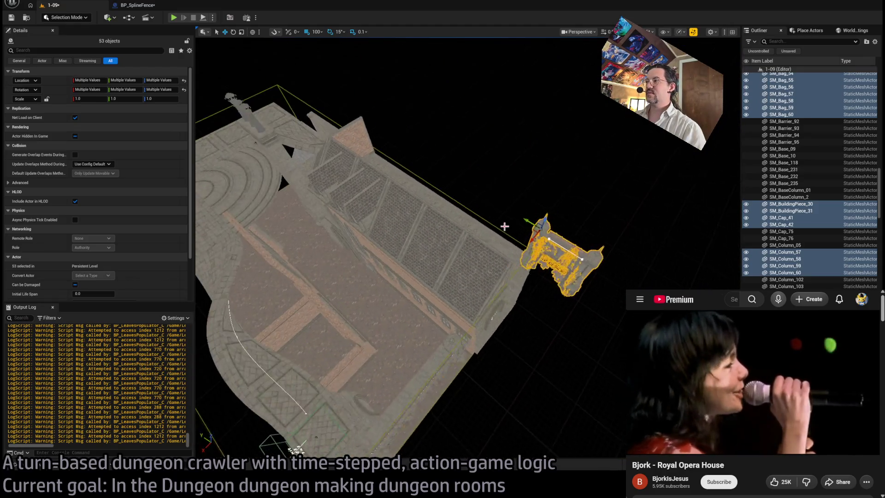
key(ctrl+z)
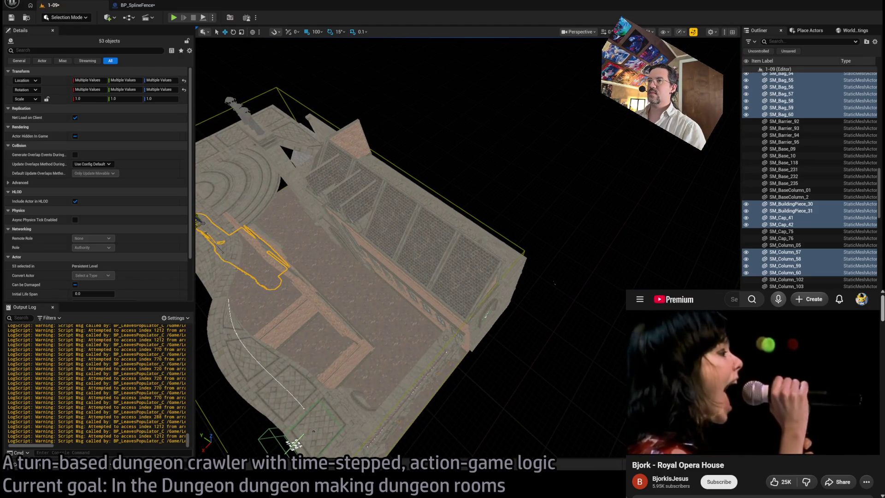
key(f)
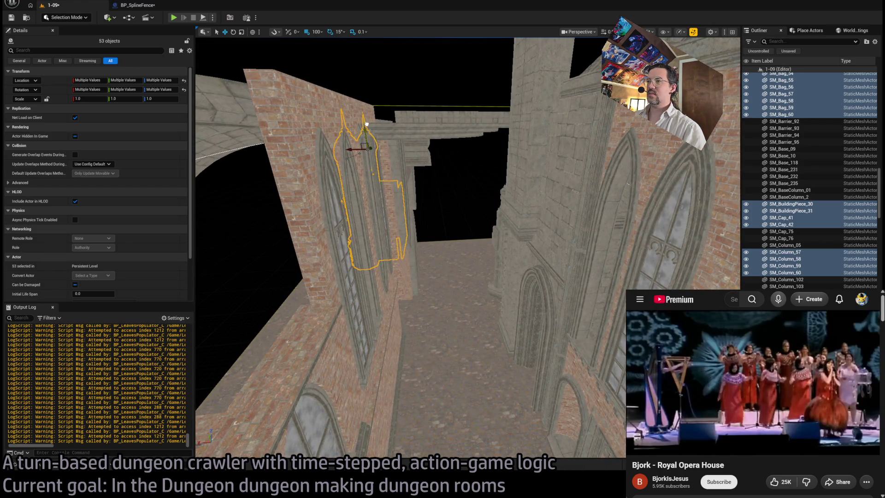
- Pull back to a room overview, then move in close to the gate and its vines
drag(389, 169, 389, 262)
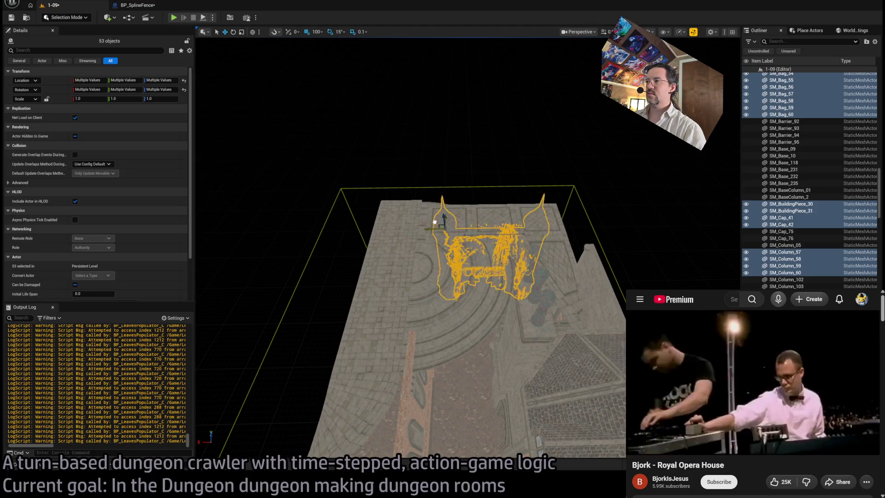
mouse_move(389, 263)
mouse_down()
mouse_move(390, 199)
mouse_move(389, 244)
mouse_up()
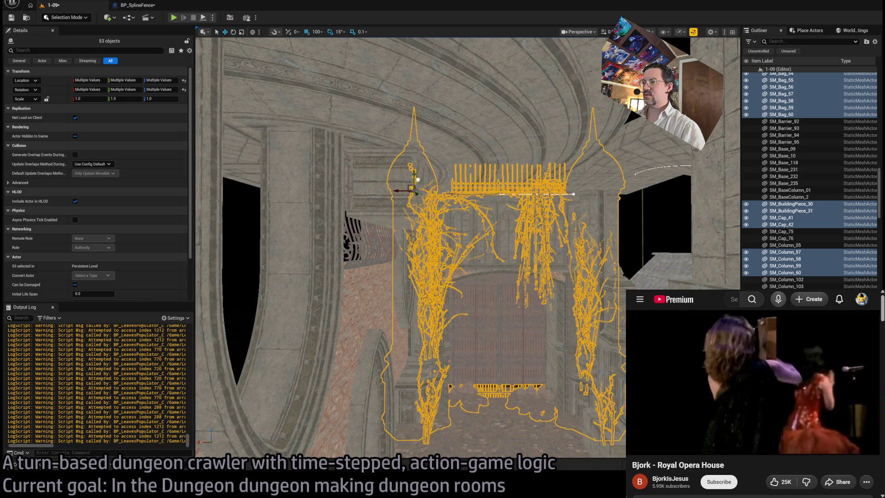
mouse_move(389, 244)
mouse_down()
mouse_move(389, 152)
mouse_move(389, 217)
mouse_up()
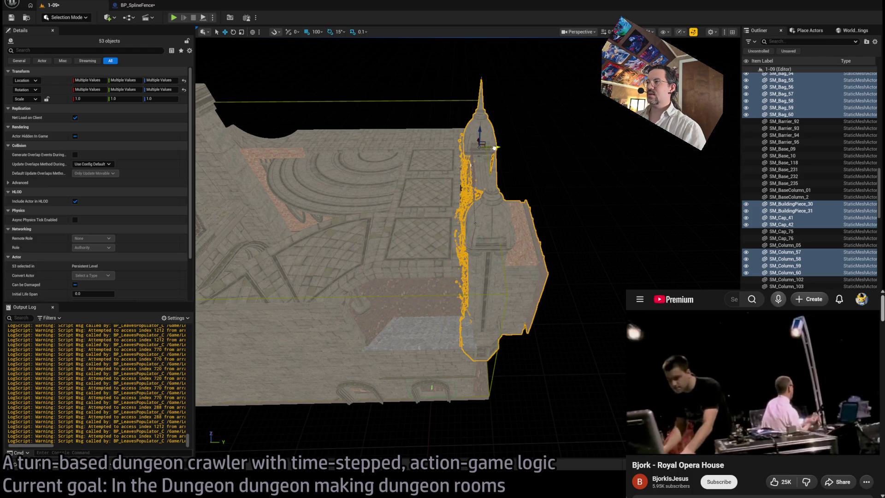
- Save the level and nudge the gate assembly slightly outward along the tower wall
mouse_move(389, 217)
mouse_down()
mouse_move(389, 161)
mouse_move(333, 355)
mouse_move(488, 178)
mouse_up()
key(ctrl+s)
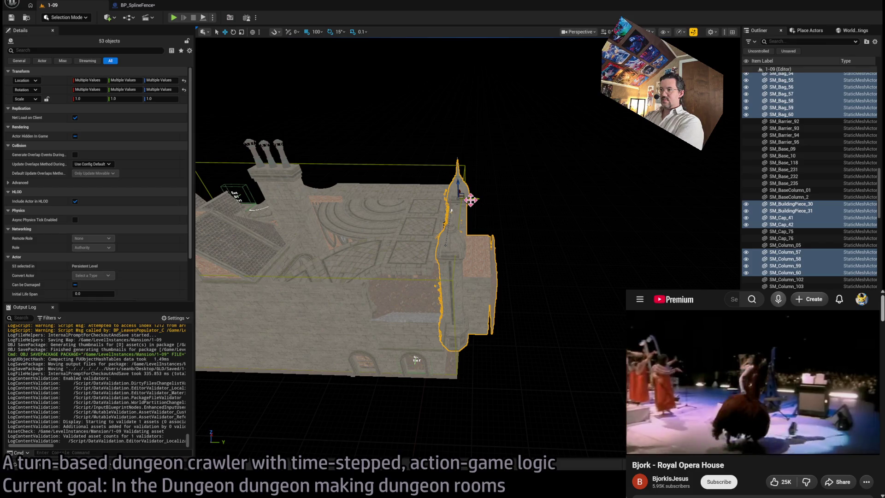
drag(475, 200, 482, 199)
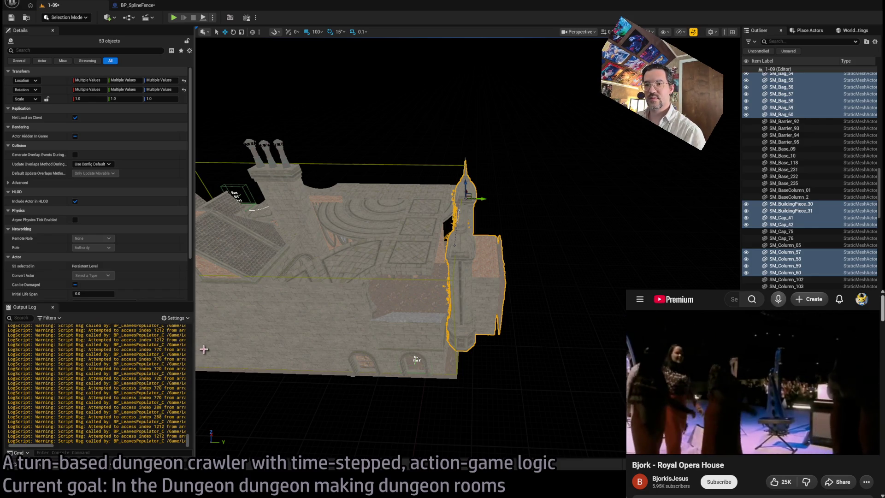
- Widen the Details panel to read values, restore its width, and save the 1-09 level again
drag(194, 347, 652, 347)
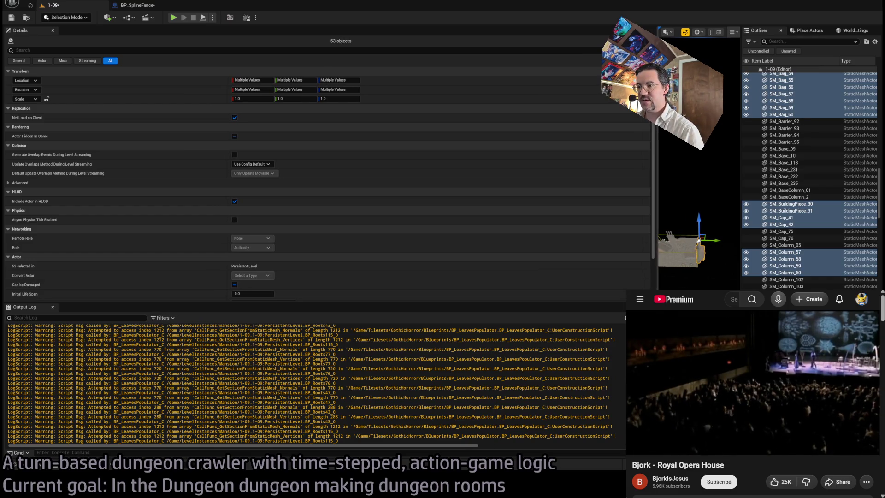
drag(652, 347, 655, 347)
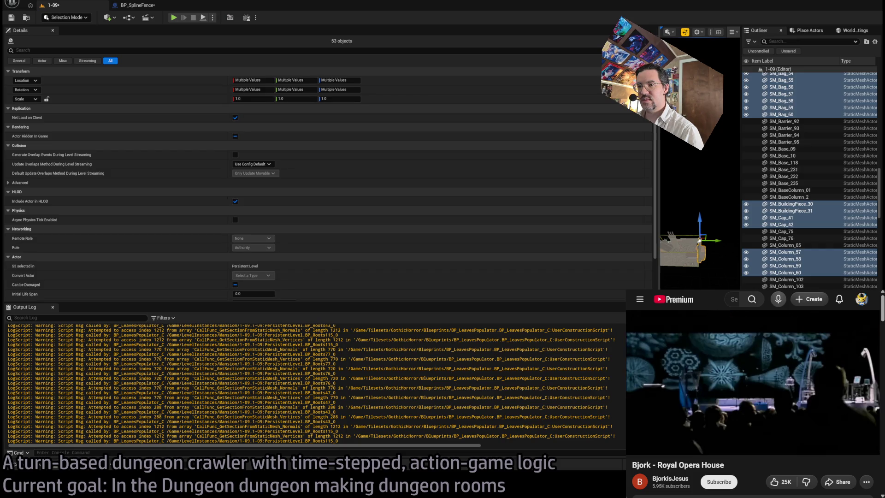
drag(657, 348, 657, 347)
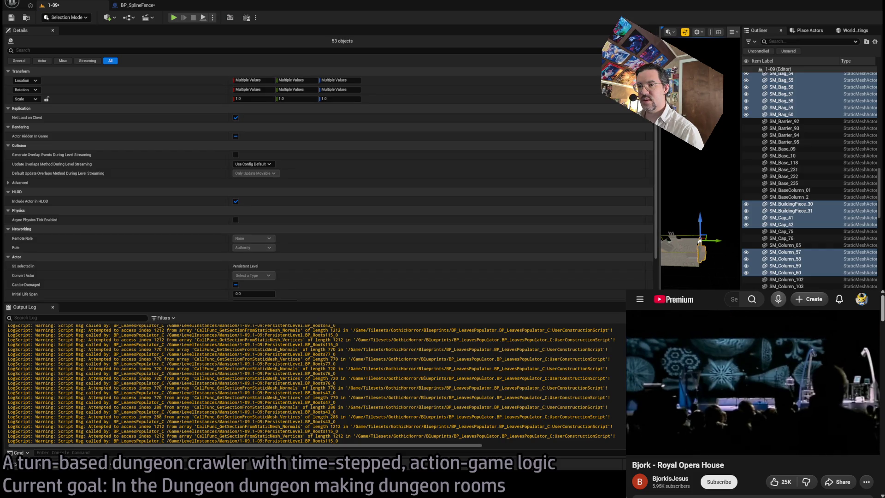
drag(659, 208, 662, 207)
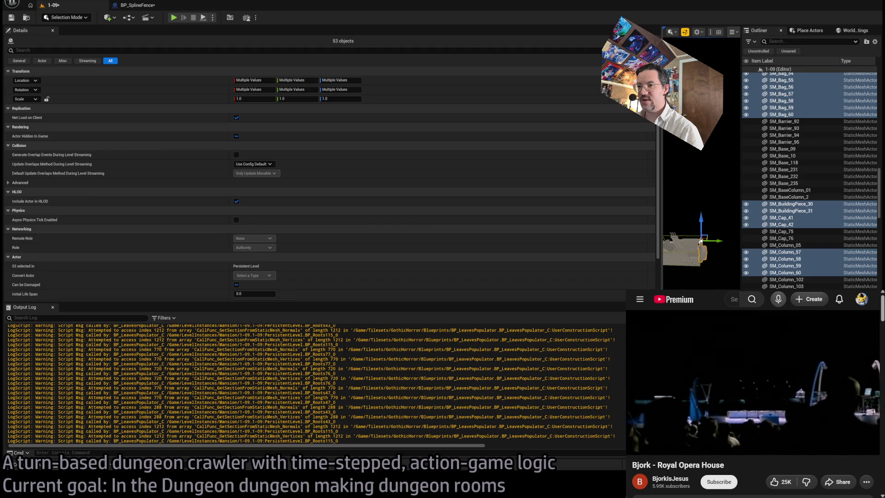
drag(661, 341, 214, 340)
drag(217, 241, 196, 241)
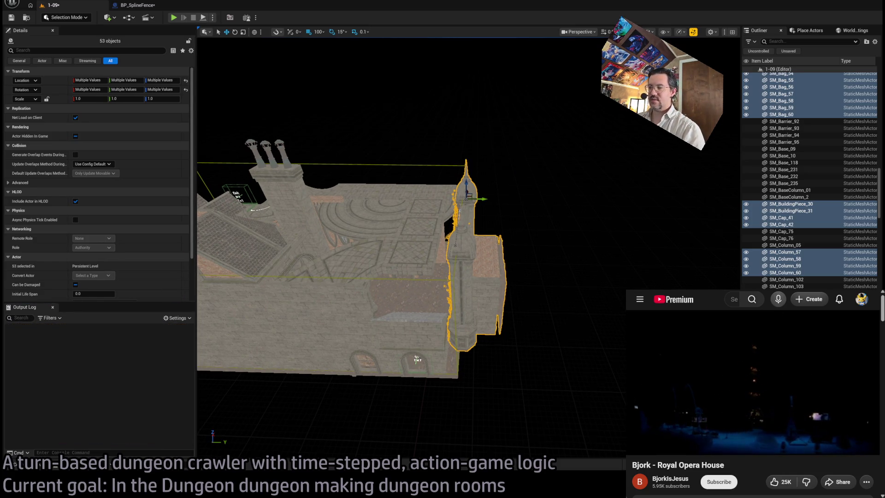
scroll(411, 244, up, 10)
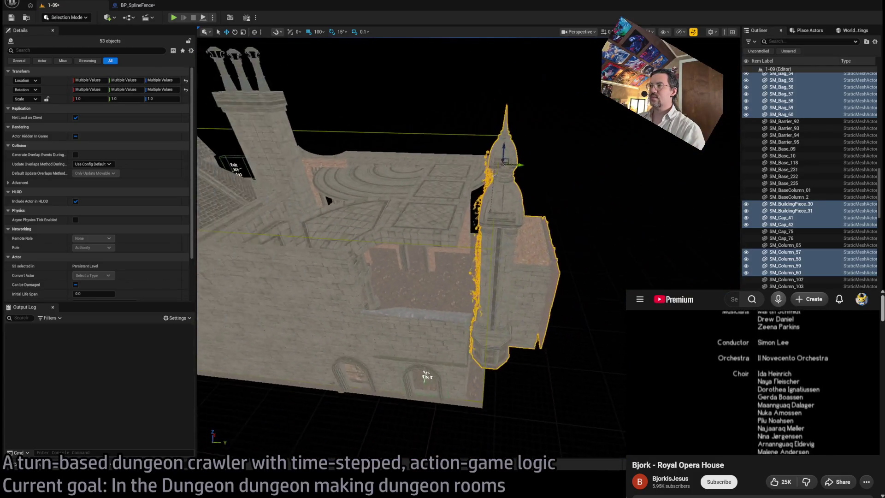
key(ctrl+s)
key(ctrl+space)
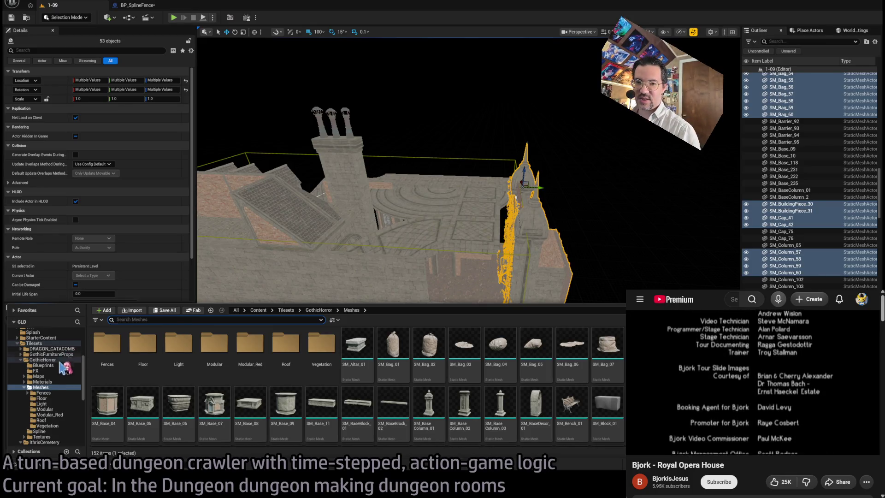
- Browse to the mansion data table's folder and open Mansion_DT
click(46, 344)
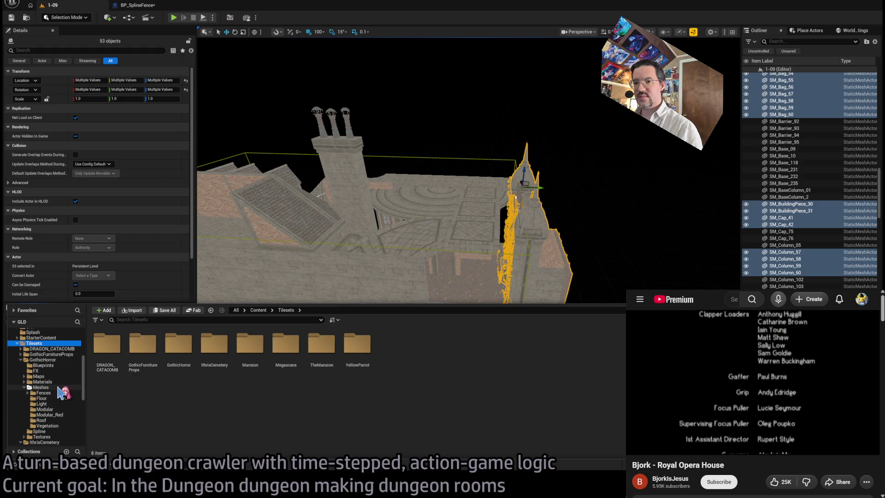
scroll(60, 353, up, 4)
click(56, 355)
click(51, 344)
double_click(143, 350)
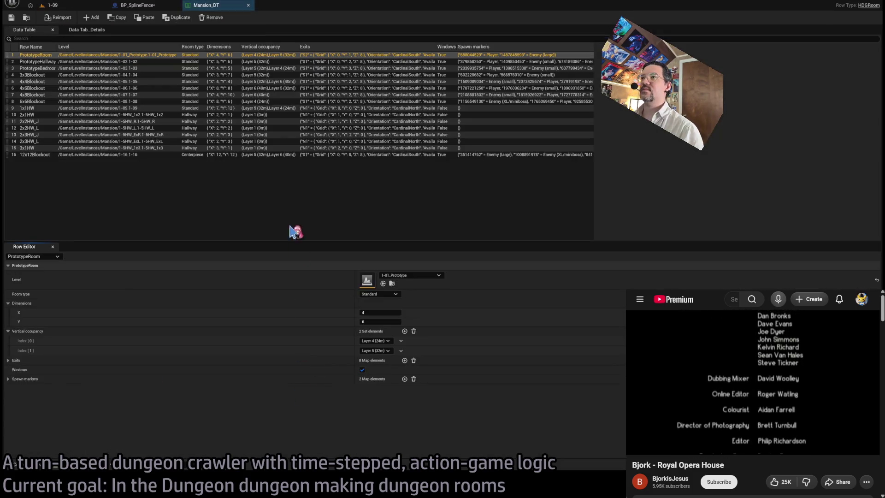
- Set row 1x1HW's Dimensions Y to 14, save Mansion_DT, and return to level 1-09
click(82, 108)
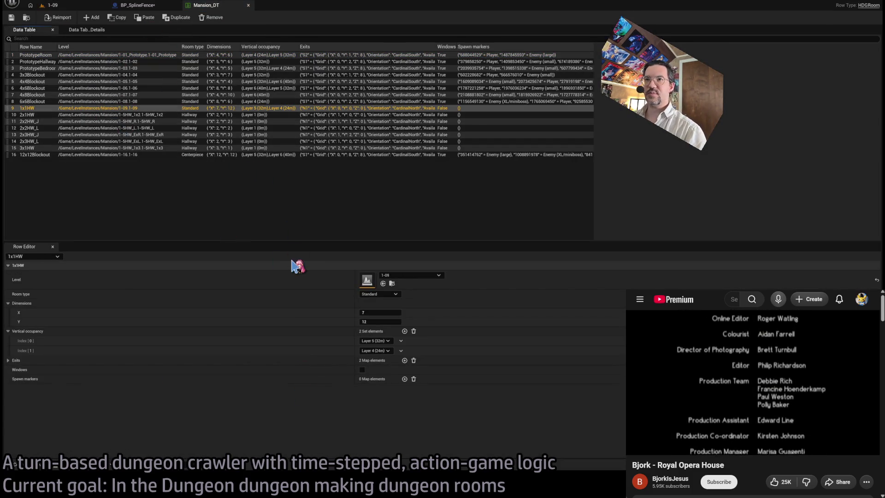
click(369, 321)
text(14)
key(Return)
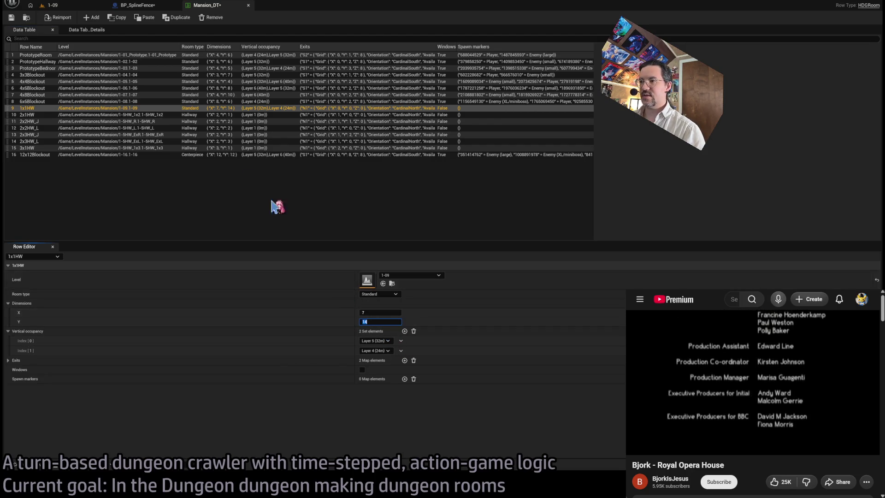
click(11, 17)
click(52, 5)
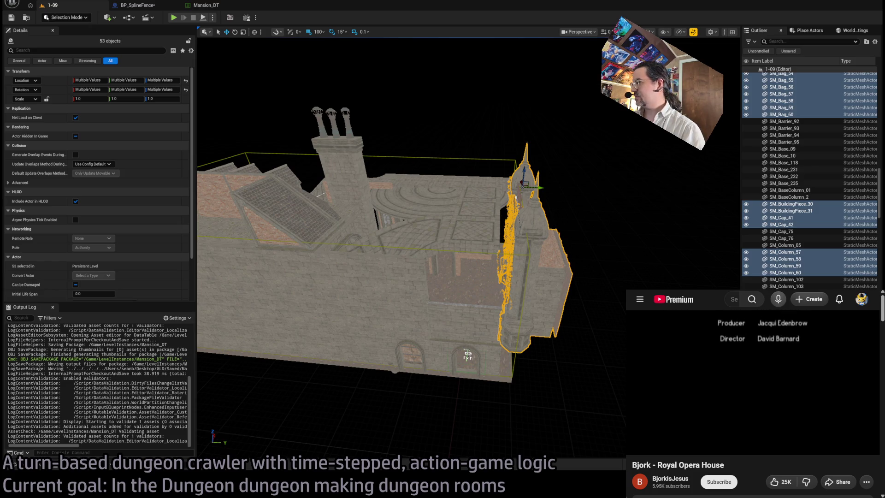
click(468, 355)
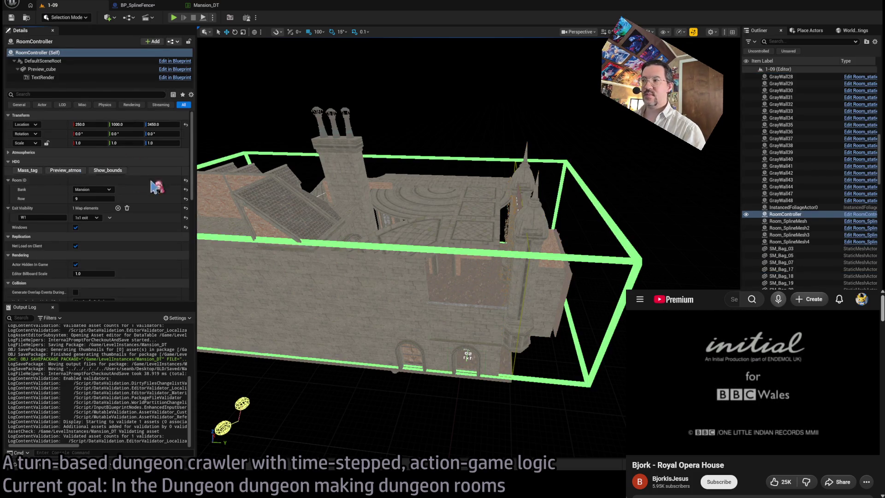
scroll(450, 356, up, 10)
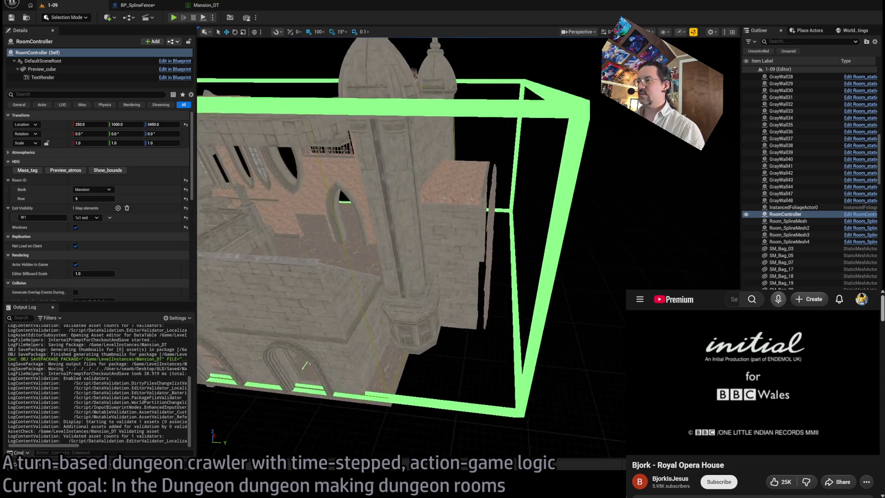
scroll(451, 356, up, 5)
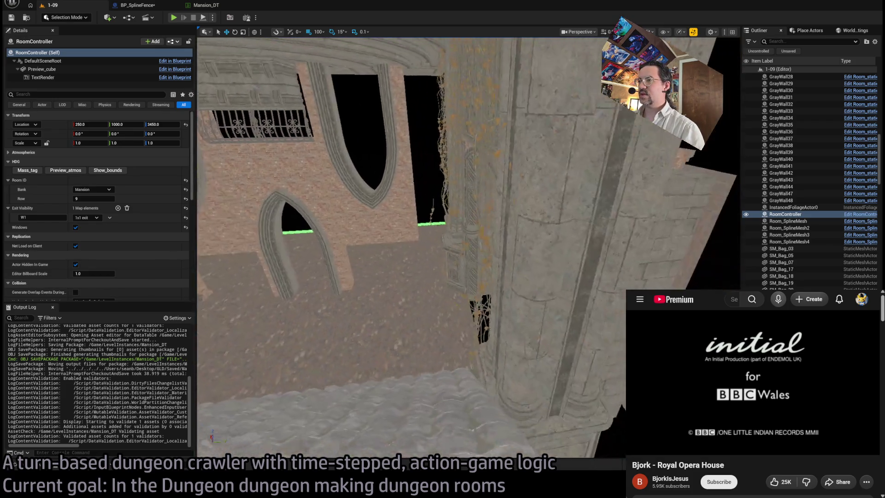
scroll(451, 355, up, 8)
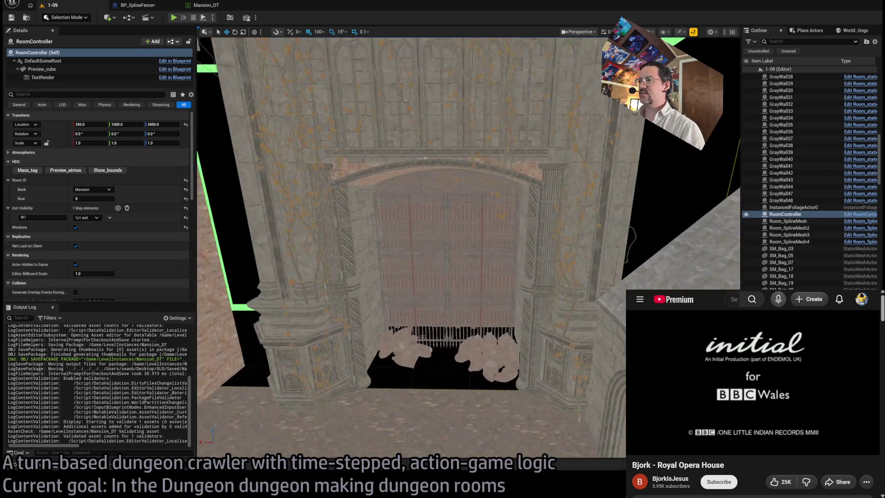
scroll(444, 237, down, 8)
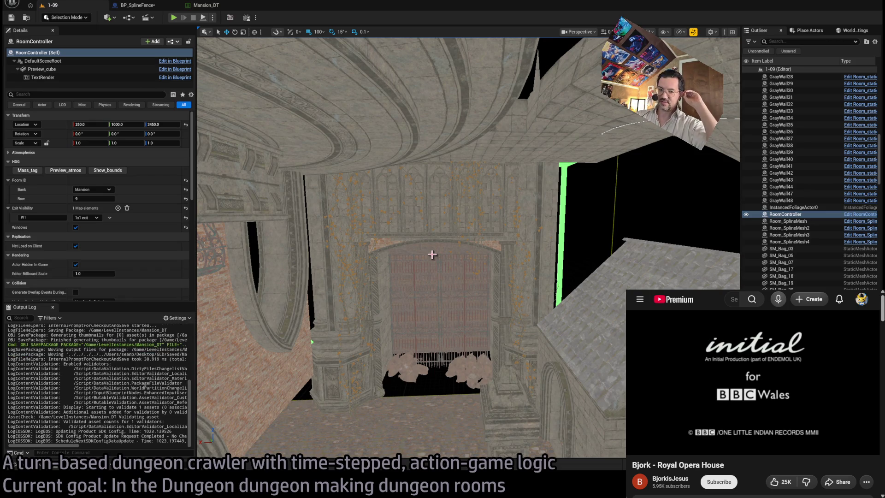
scroll(449, 294, down, 10)
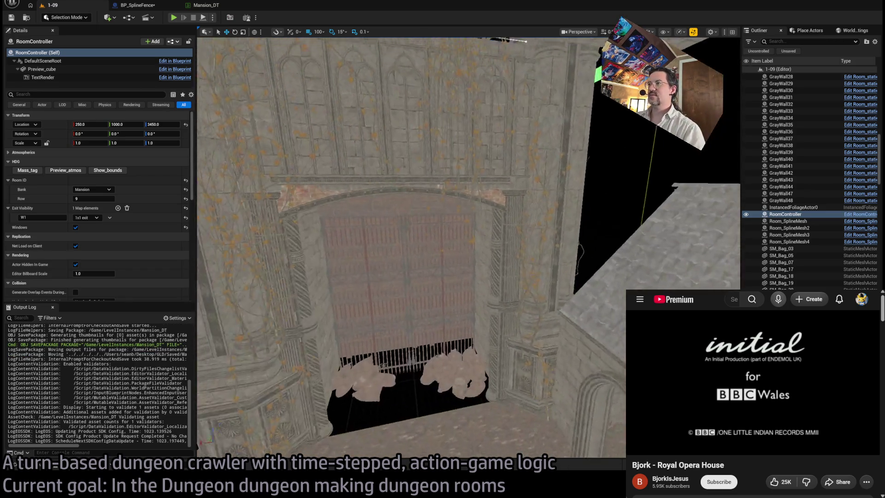
key(f)
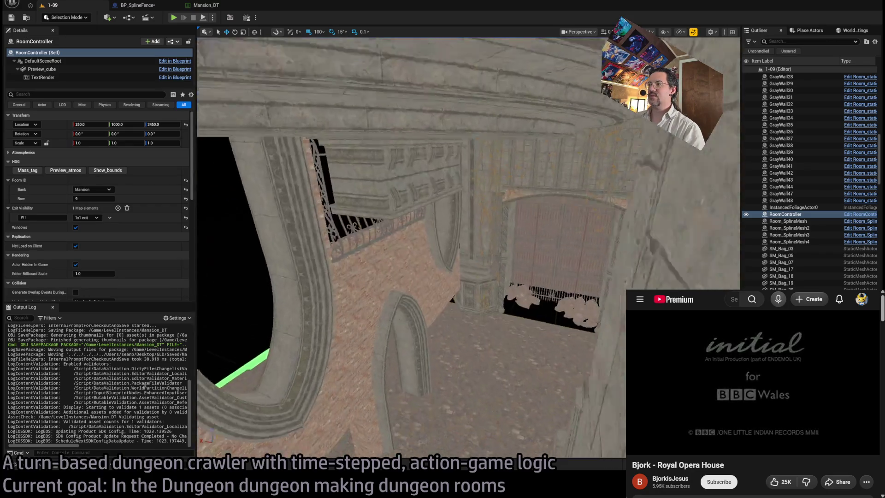
scroll(448, 296, up, 5)
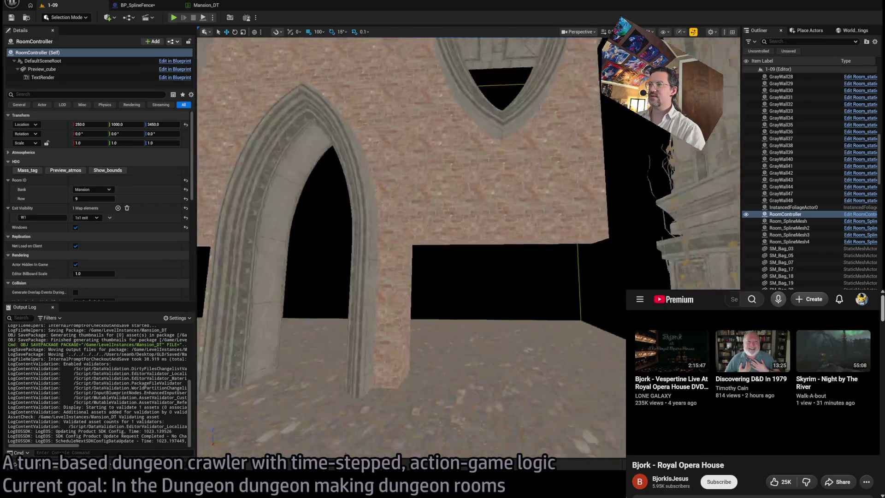
mouse_move(447, 296)
mouse_down()
mouse_move(544, 291)
mouse_move(526, 371)
mouse_move(290, 260)
mouse_up()
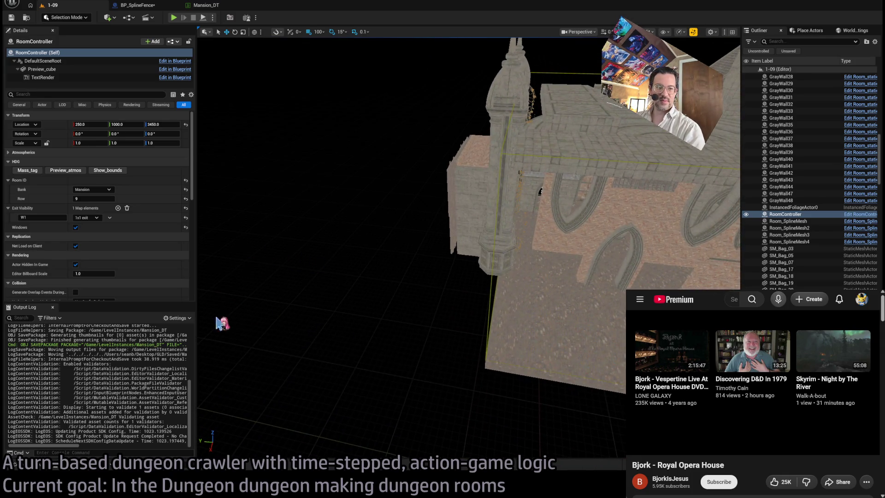
click(111, 171)
drag(511, 211, 500, 244)
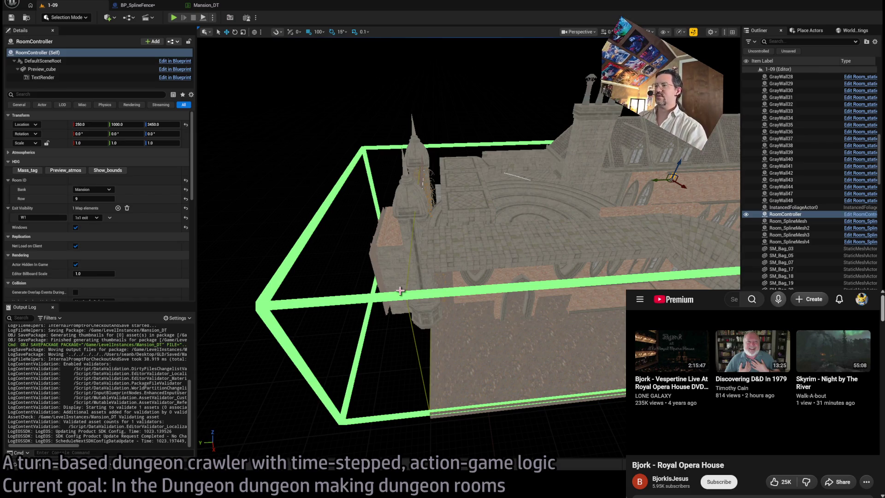
scroll(520, 319, up, 8)
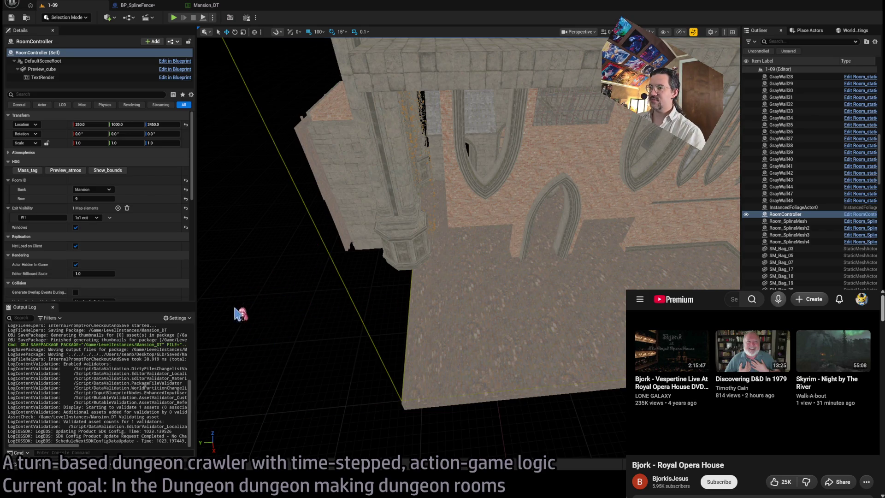
scroll(511, 310, down, 10)
drag(511, 311, 436, 283)
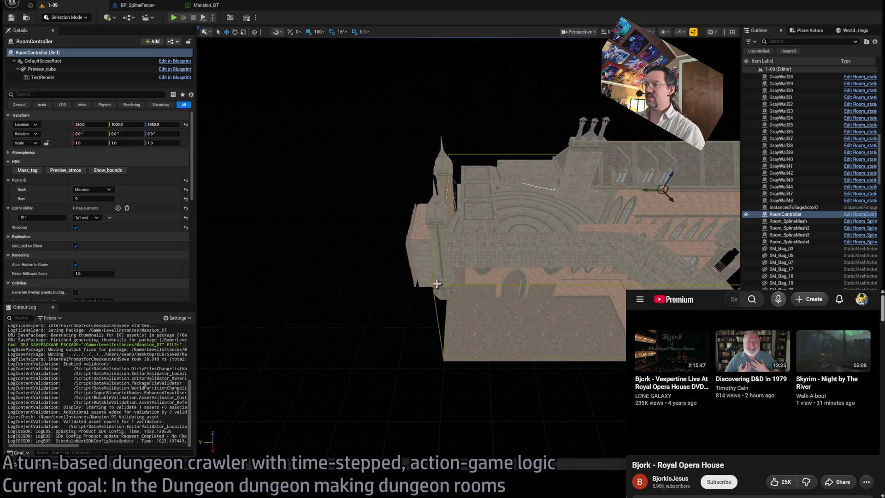
click(450, 283)
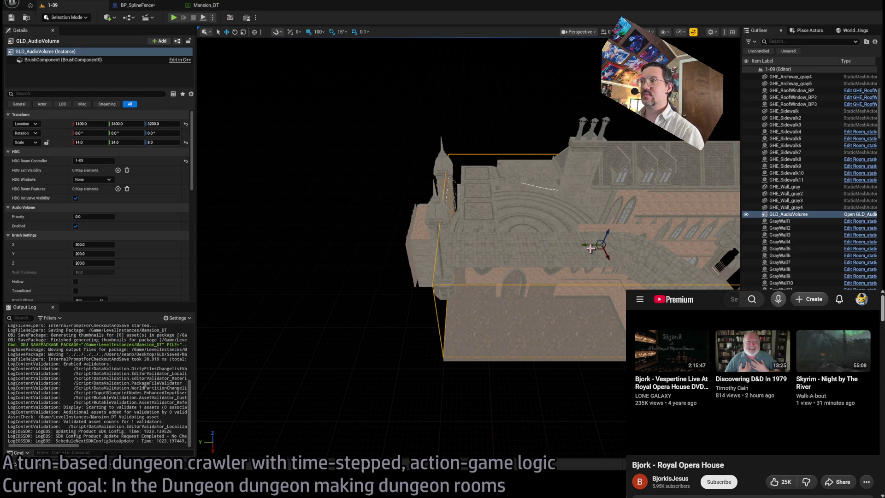
- Set the GLD_AudioVolume's Location Y to 2800 after first trying 3200
drag(587, 245, 530, 246)
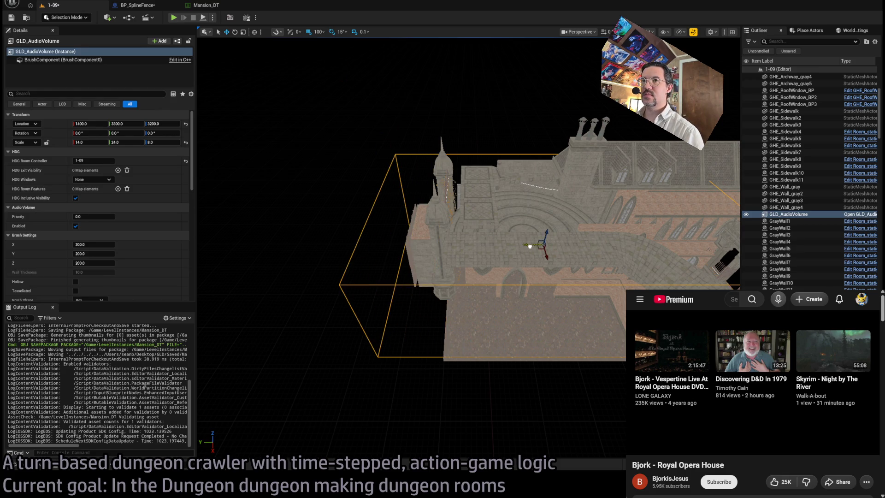
key(ctrl+z)
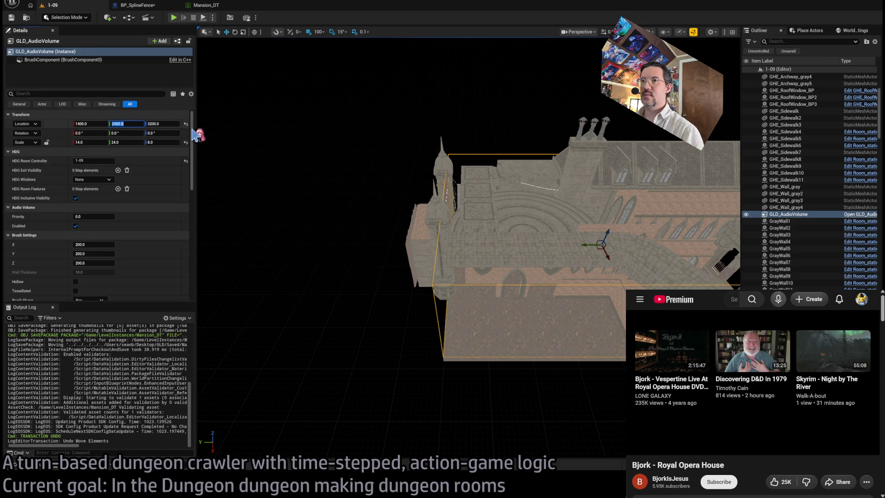
text(3200)
key(Return)
drag(296, 145, 322, 157)
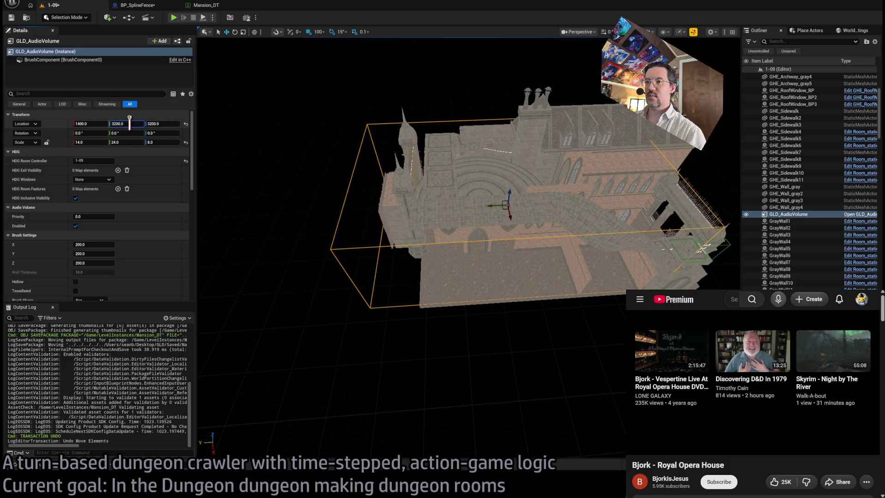
text(2800)
key(Return)
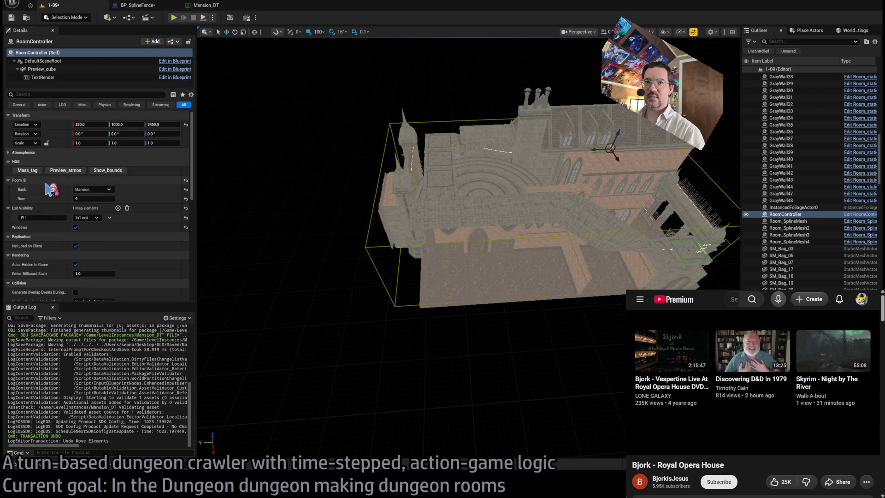
- Stretch the audio volume's Y scale to about 27.9 to cover the room, then deselect it
click(358, 238)
click(364, 242)
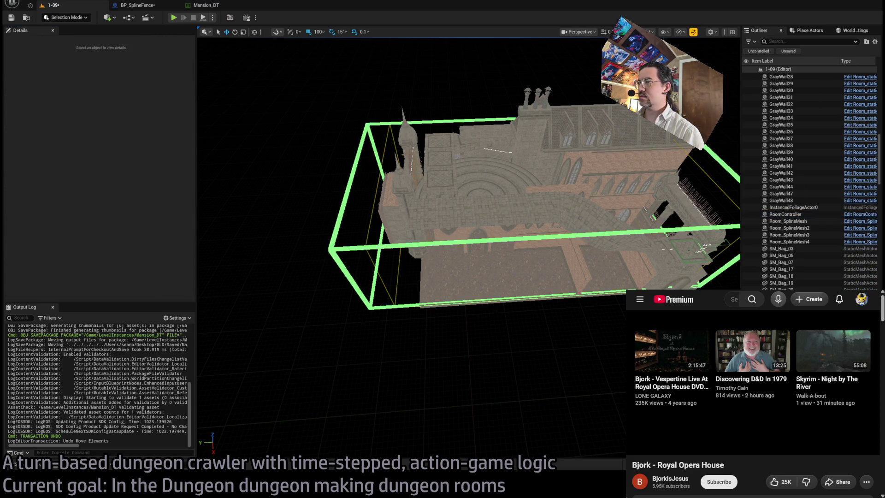
scroll(416, 243, down, 5)
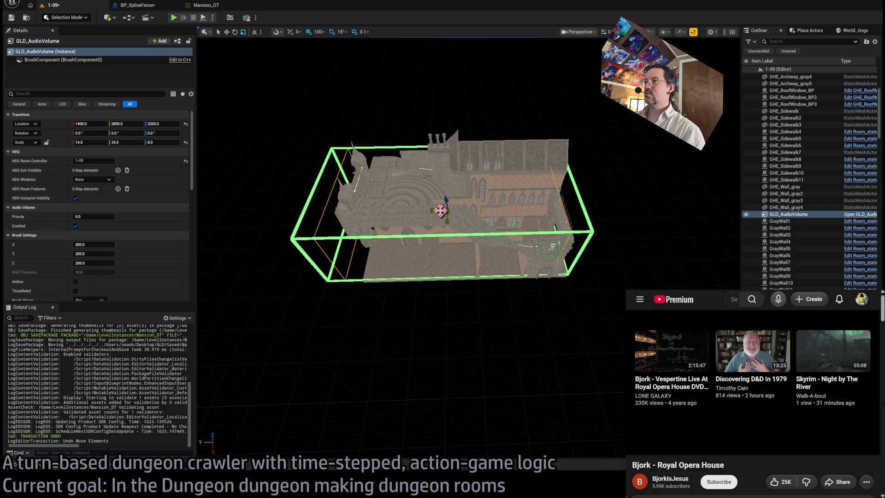
drag(435, 211, 432, 211)
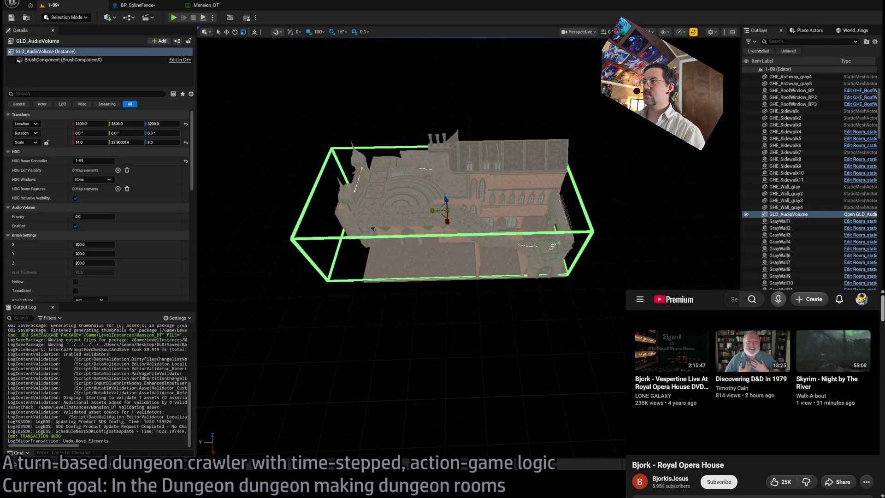
click(121, 142)
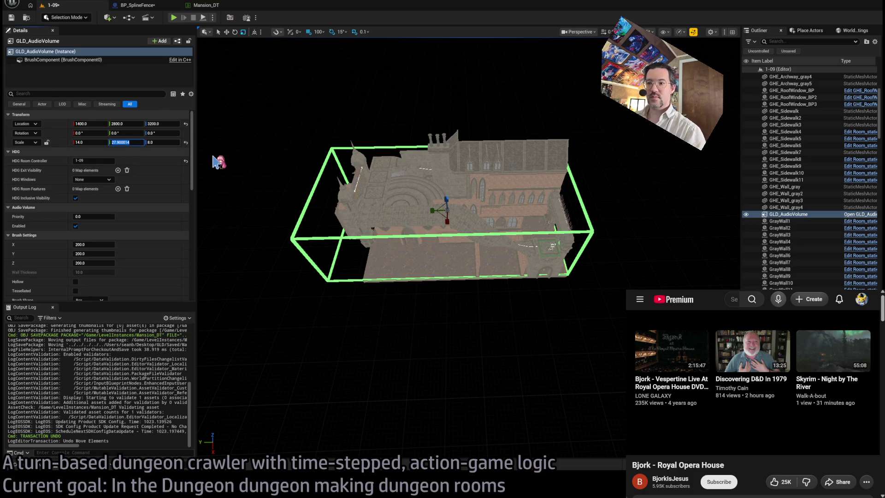
text(28)
click(292, 191)
mouse_move(291, 190)
mouse_down()
mouse_move(286, 110)
mouse_move(409, 284)
mouse_up()
- Save the 1-09 level
key(ctrl+s)
scroll(409, 284, down, 10)
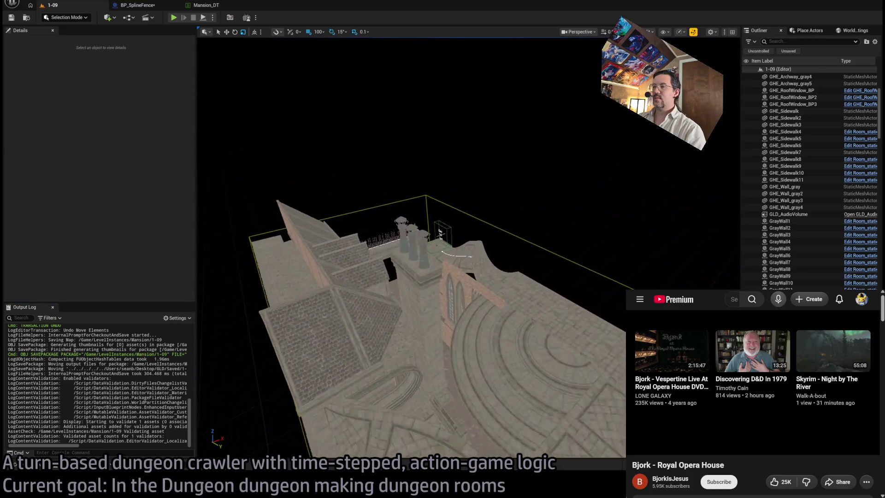
scroll(409, 284, up, 10)
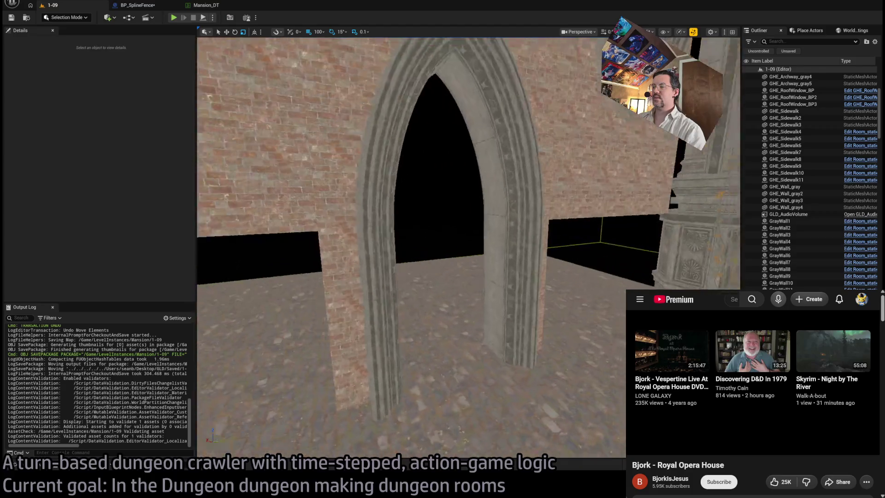
scroll(409, 284, up, 5)
scroll(391, 310, down, 5)
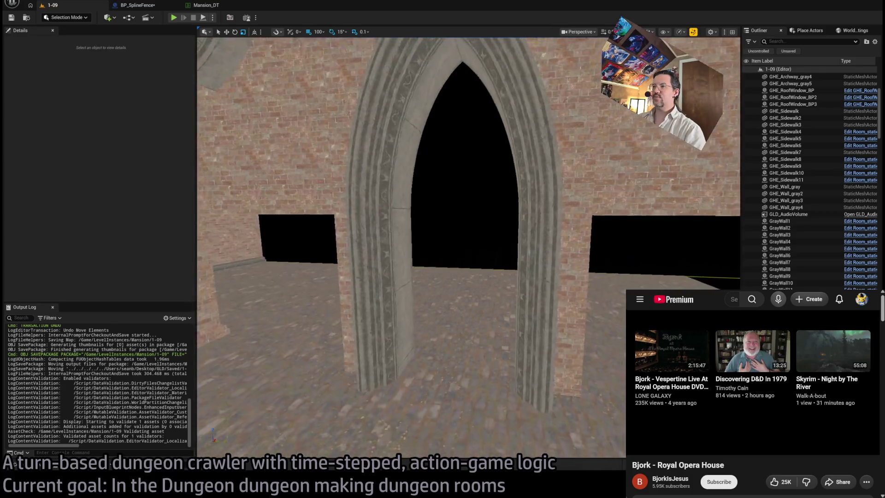
scroll(391, 311, up, 8)
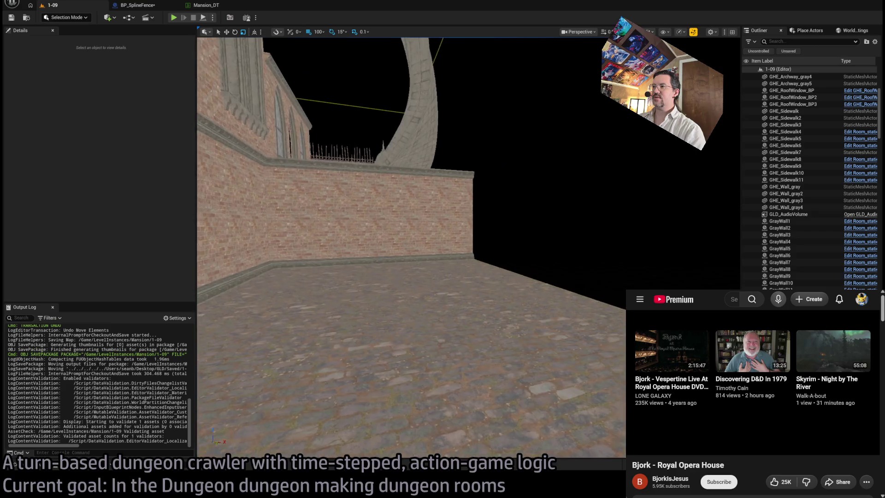
- Fly the camera through the rooms and down the brick alley to face the iron colonnade gate
key(w)
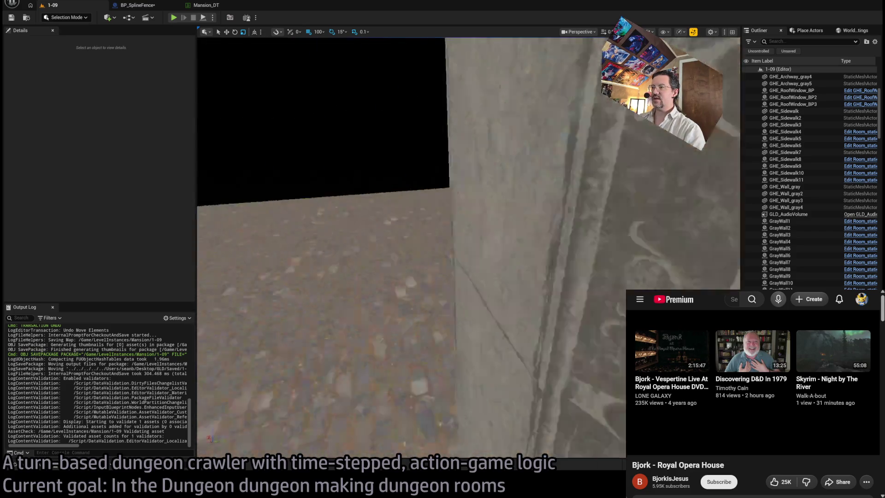
key(d)
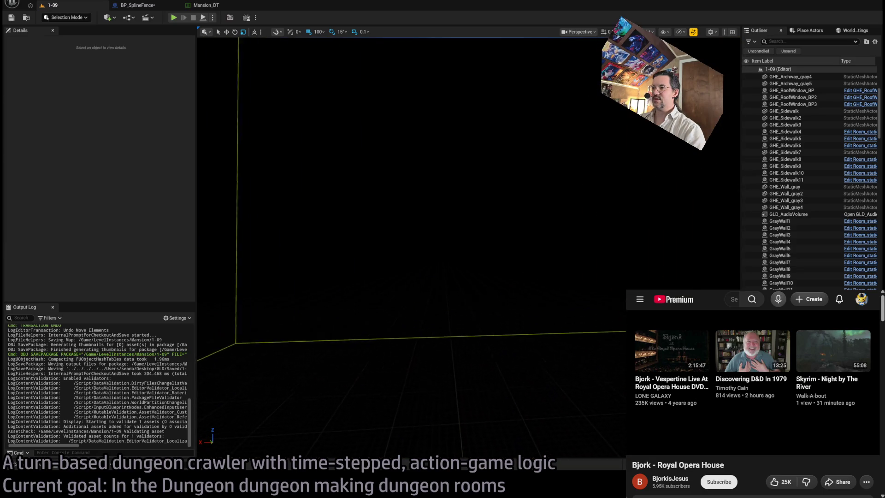
key(a)
scroll(434, 236, up, 1)
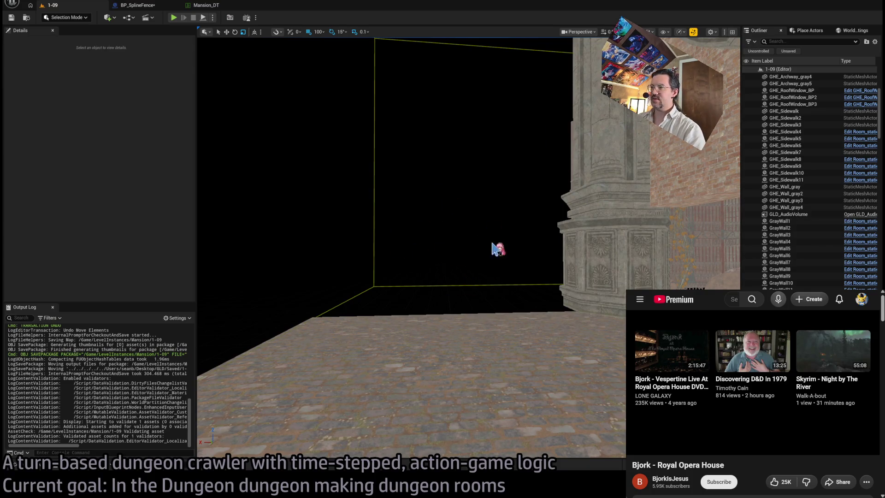
key(s)
key(w)
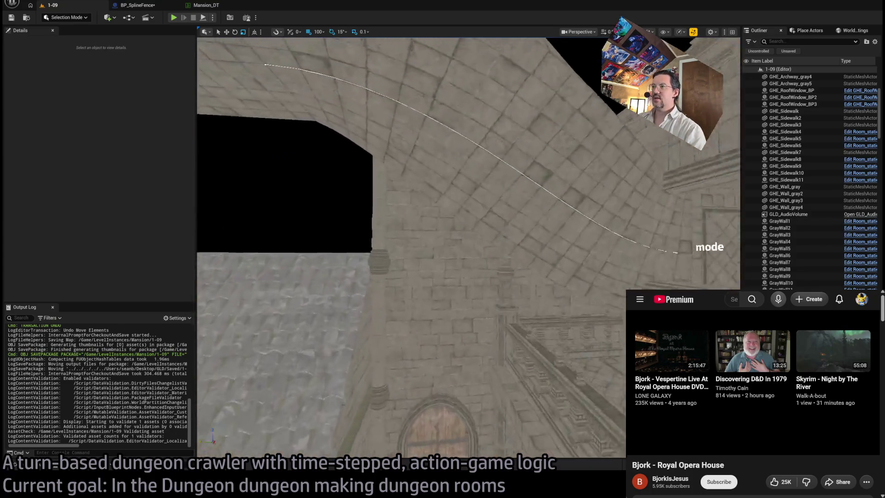
key(w)
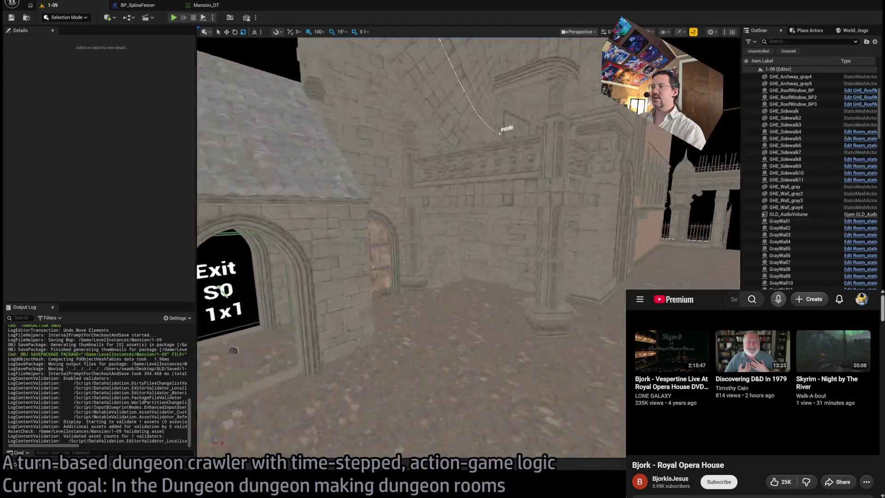
key(w)
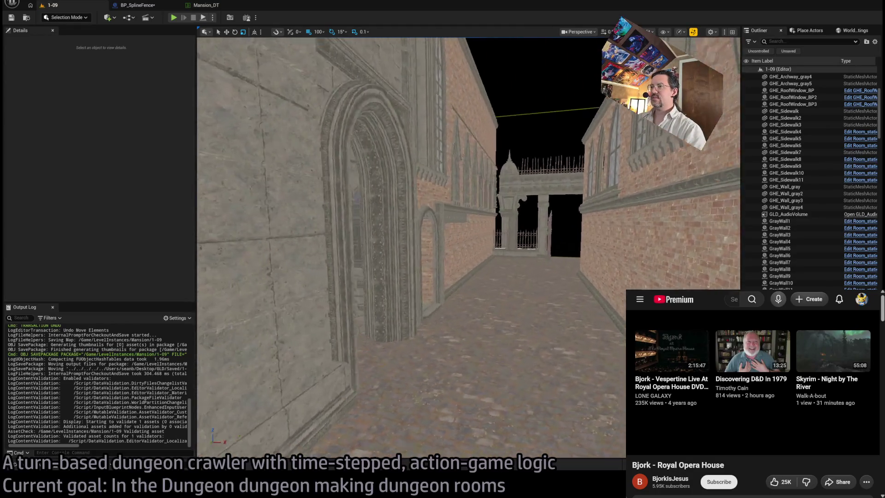
key(s)
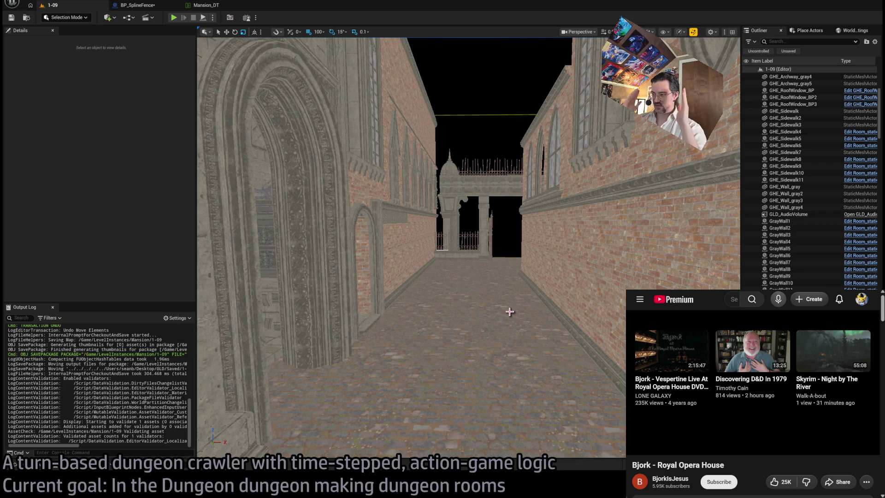
mouse_move(509, 312)
mouse_down()
mouse_move(512, 272)
mouse_move(544, 251)
mouse_up()
mouse_move(445, 183)
mouse_down()
mouse_move(415, 194)
mouse_move(445, 183)
mouse_move(474, 253)
mouse_move(513, 313)
mouse_up()
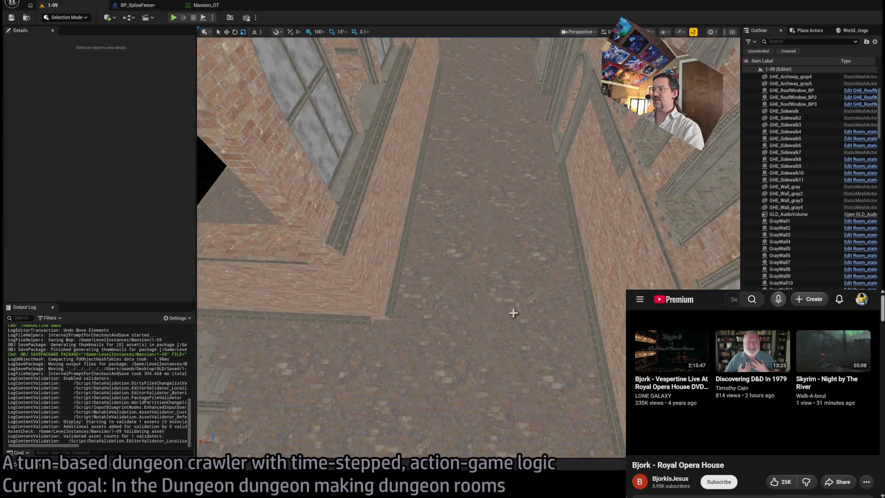
mouse_move(557, 165)
mouse_down()
mouse_move(507, 147)
mouse_move(488, 165)
mouse_move(477, 134)
mouse_up()
- Select the SM_Gate_5 gate mesh and move the camera in for a close view beneath the colonnade
click(554, 261)
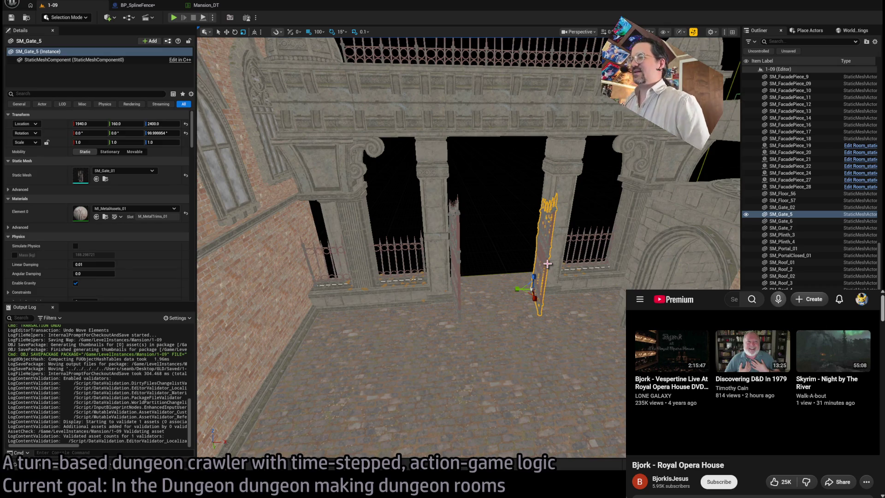
mouse_move(548, 264)
mouse_down()
mouse_move(531, 249)
mouse_move(498, 249)
mouse_move(294, 288)
mouse_move(692, 288)
mouse_move(600, 239)
mouse_move(618, 260)
mouse_move(618, 239)
mouse_up()
drag(498, 316, 498, 317)
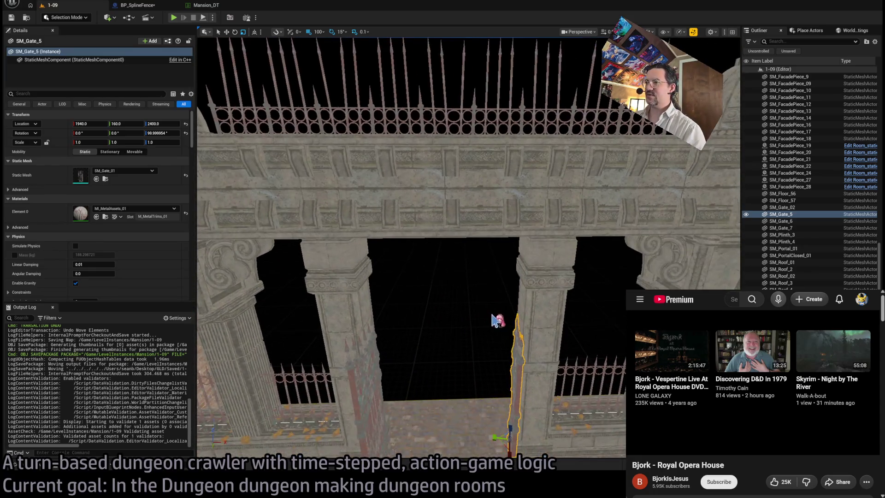